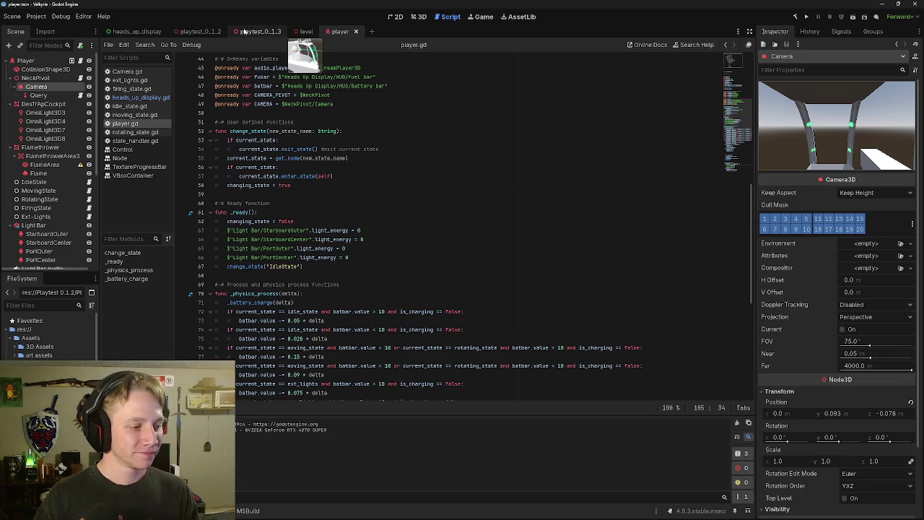
Show the player scene's mech in the 3D viewport, zoomed in and snapped to front view.
click(306, 32)
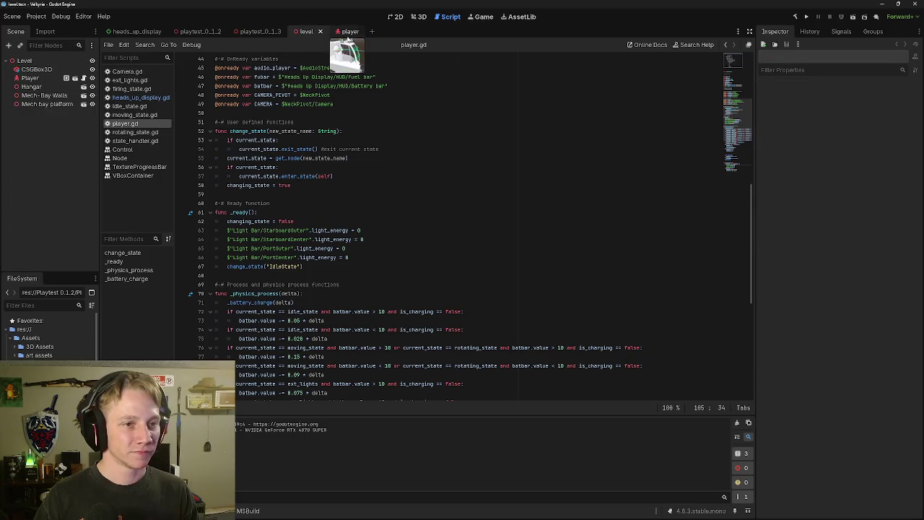
click(349, 33)
click(416, 17)
mouse_move(433, 238)
mouse_down()
mouse_move(260, 275)
mouse_move(104, 328)
mouse_move(325, 303)
mouse_up()
scroll(428, 233, up, 5)
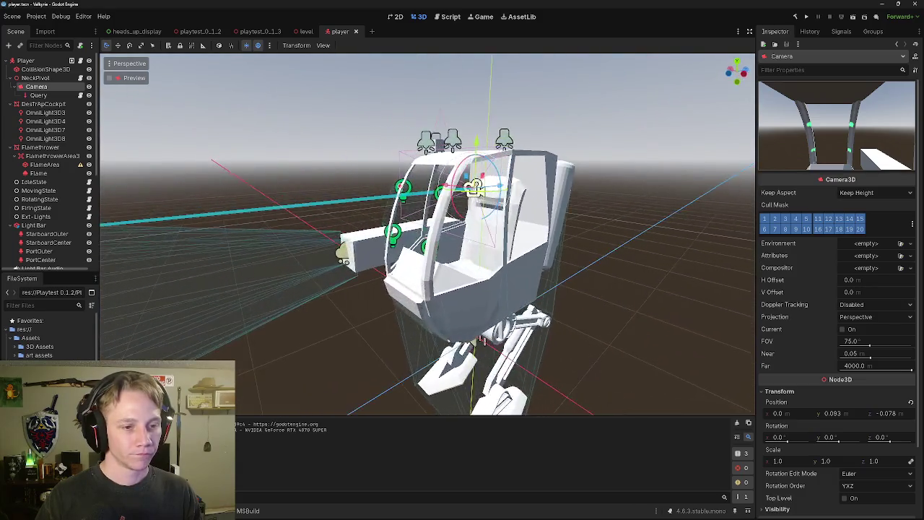
scroll(427, 233, up, 10)
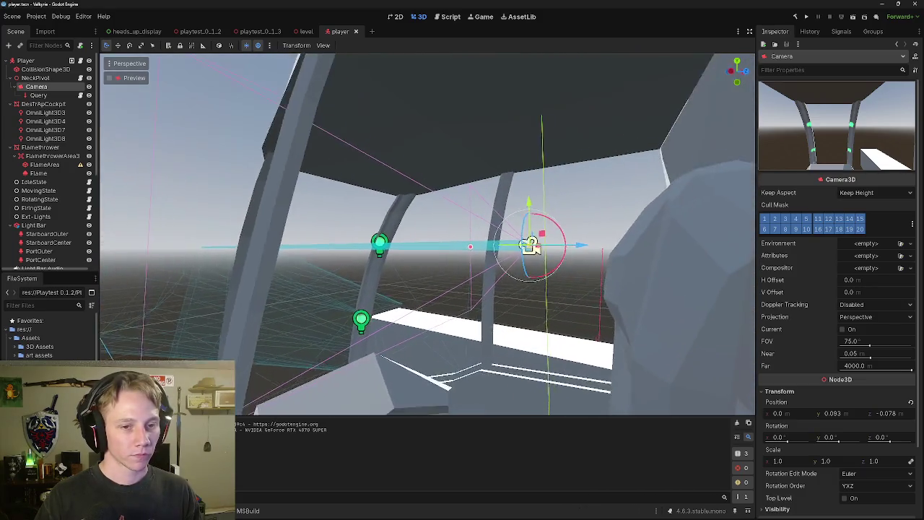
key(KP_1)
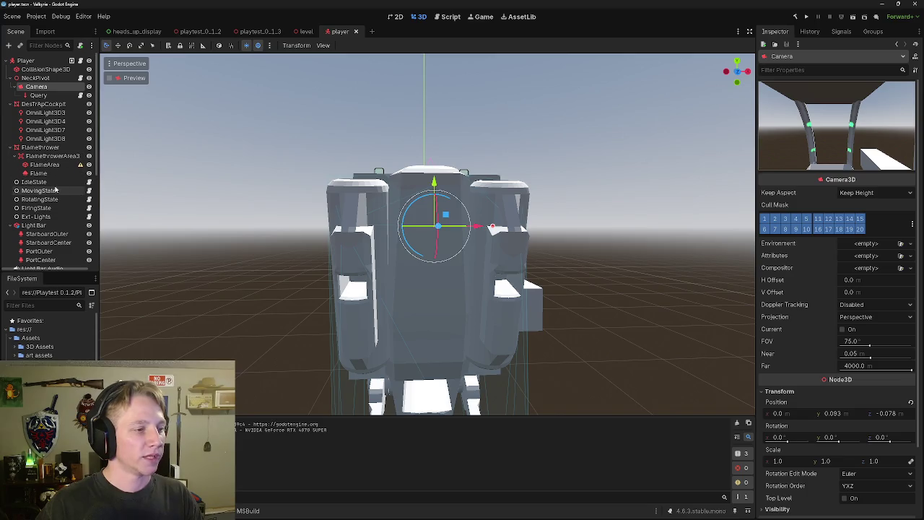
In idle_state.gd, change the Left branch's target from RotatingState to MovingState.
click(89, 191)
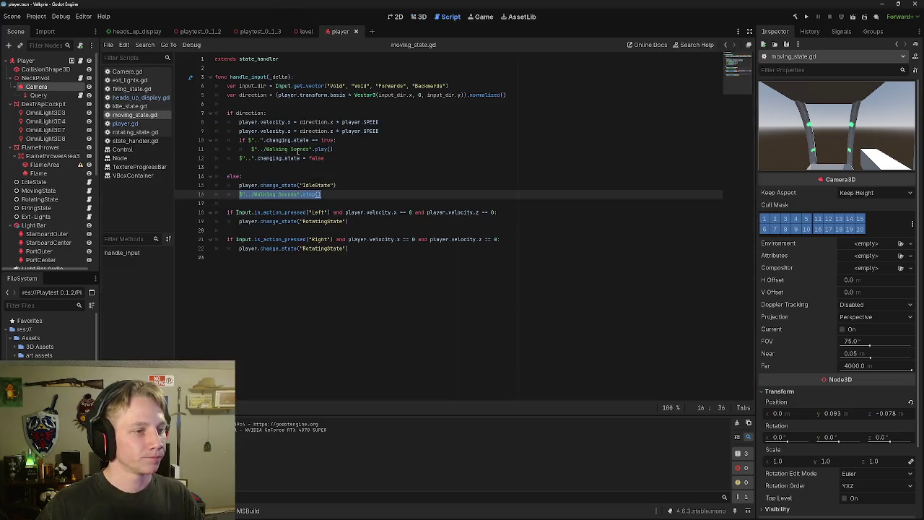
click(343, 194)
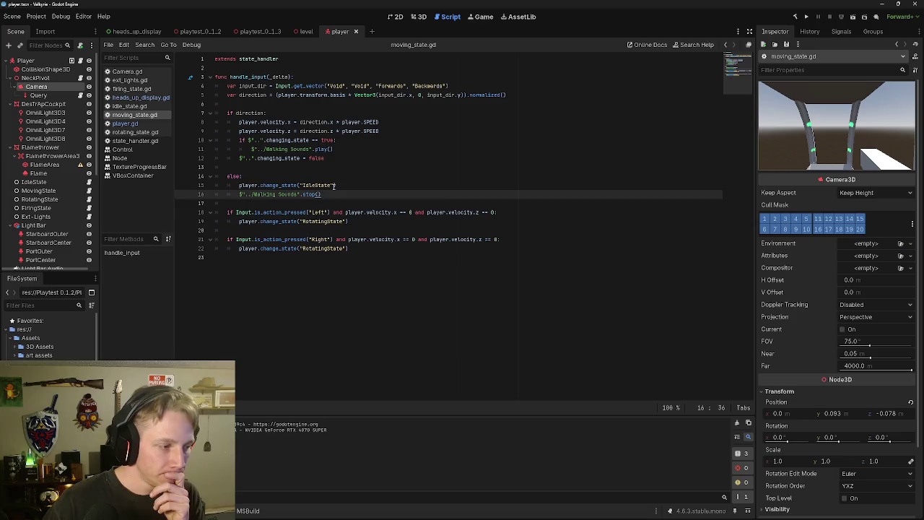
click(128, 106)
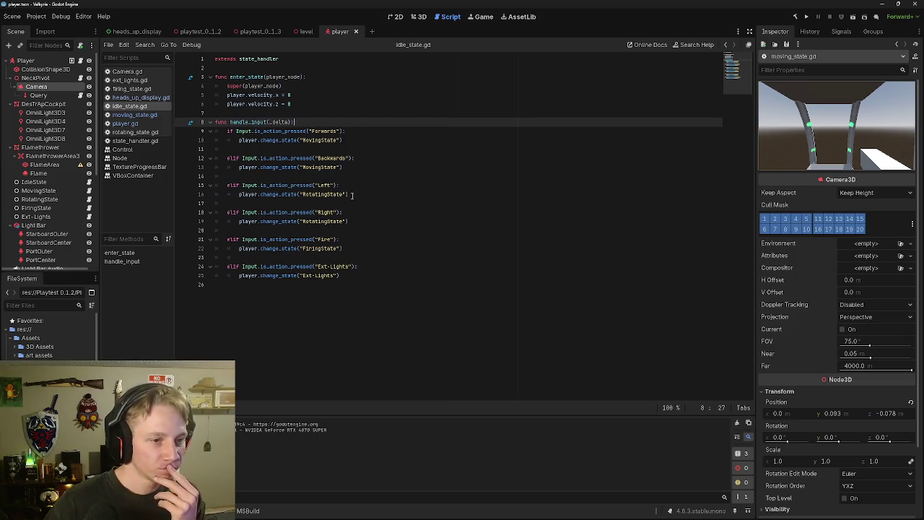
mouse_move(350, 195)
mouse_down()
mouse_move(241, 185)
mouse_move(351, 195)
mouse_up()
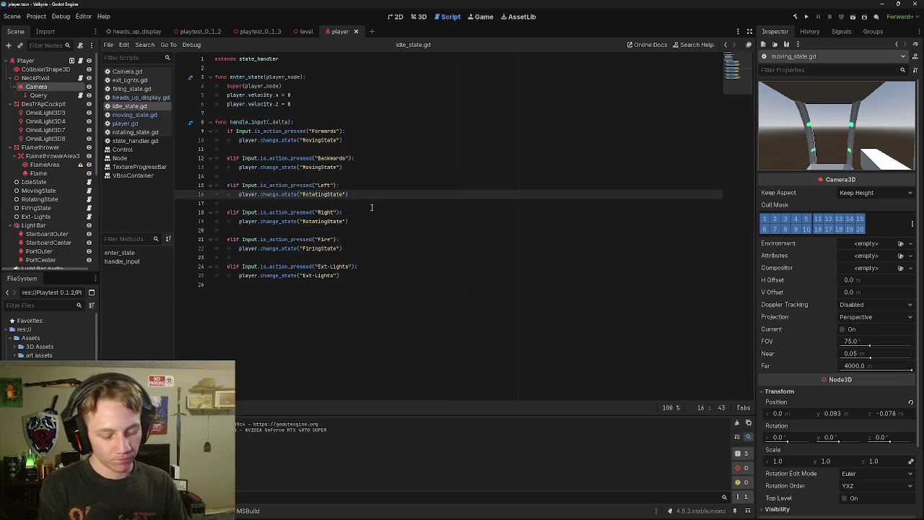
key(BackSpace)
key(BackSpace)
key(BackSpace)
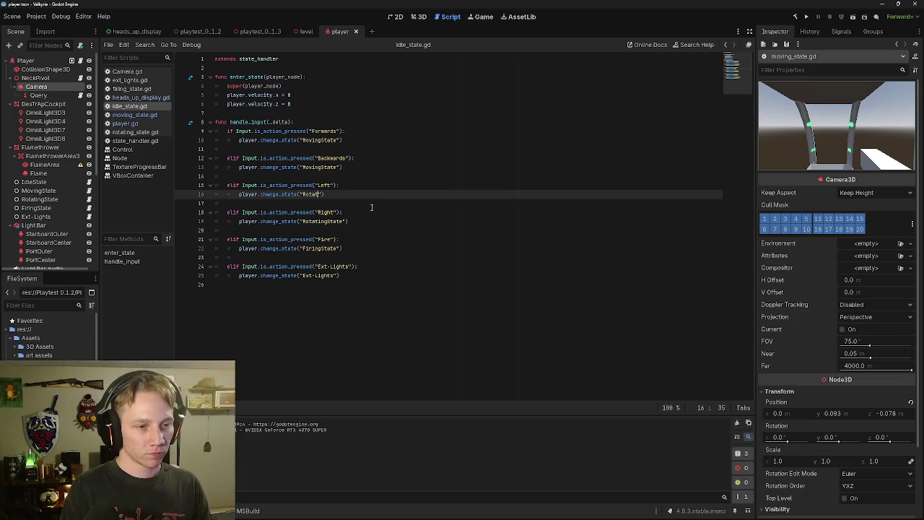
key(BackSpace)
key(BackSpace)
text(M)
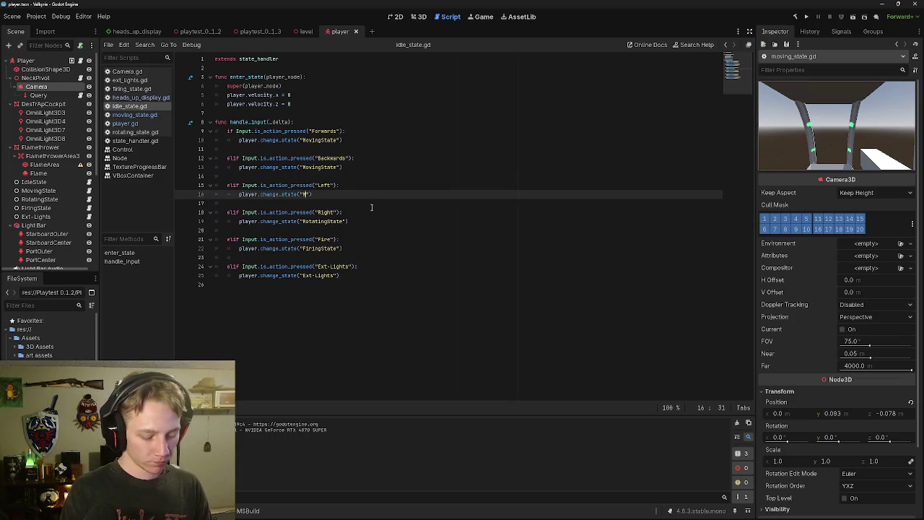
text(ovingState)
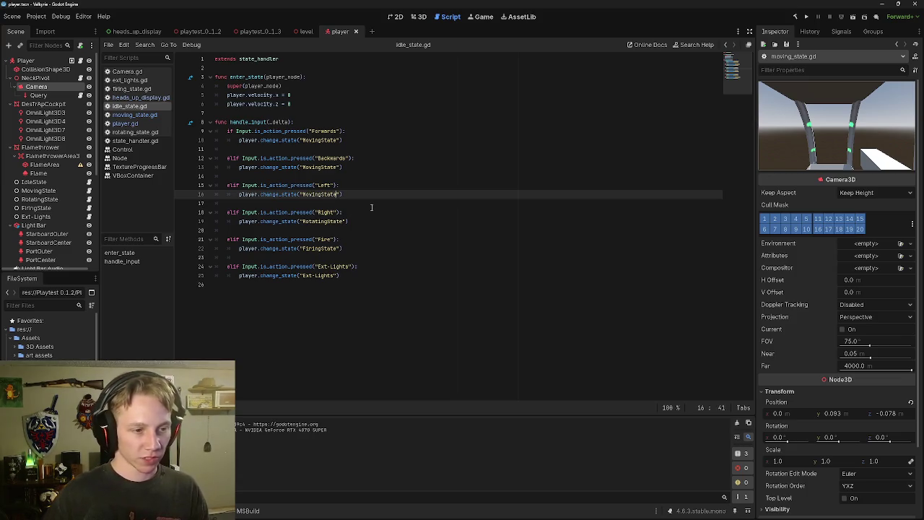
Change the Right branch's target to MovingState too, then return to moving_state.gd.
click(346, 223)
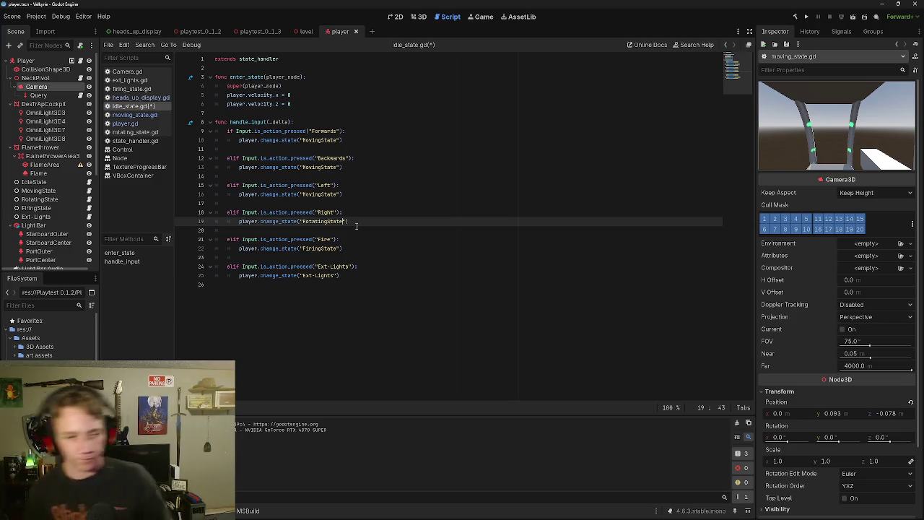
key(BackSpace)
key(BackSpace)
key(BackSpace)
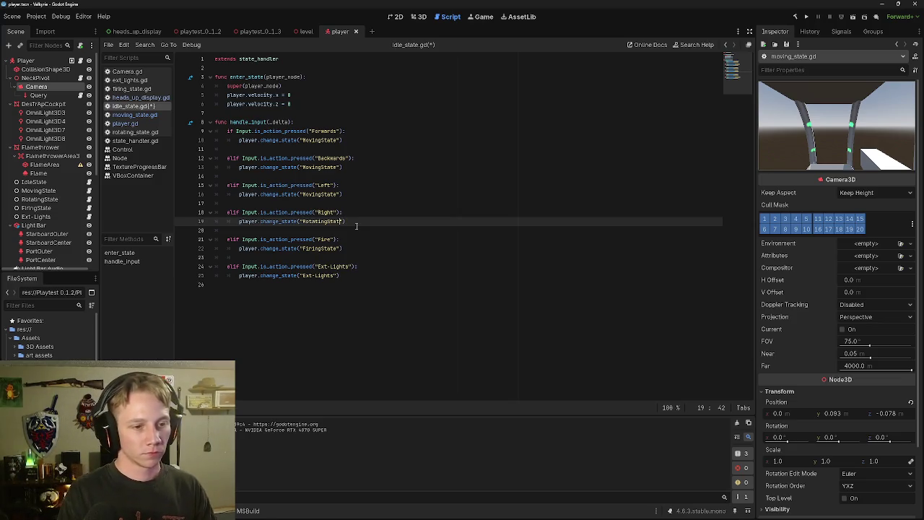
key(BackSpace)
key(BackSpace)
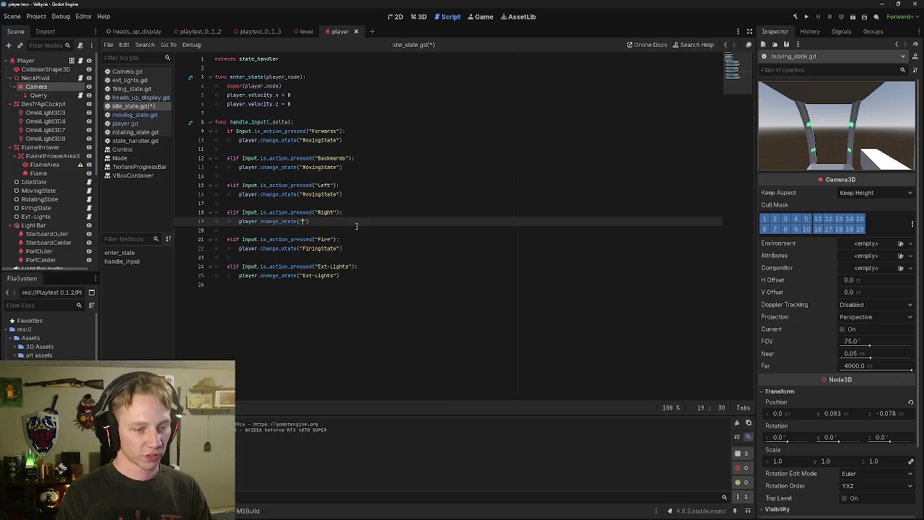
text(Moving)
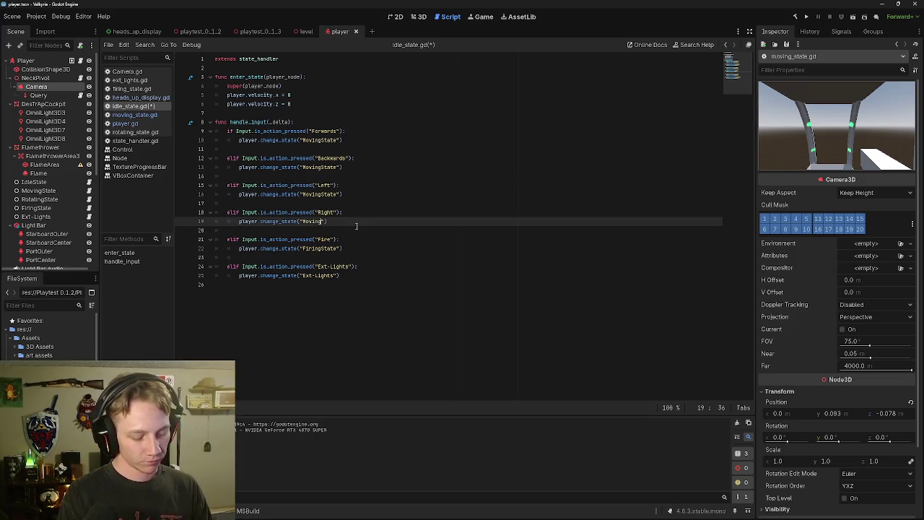
text(State)
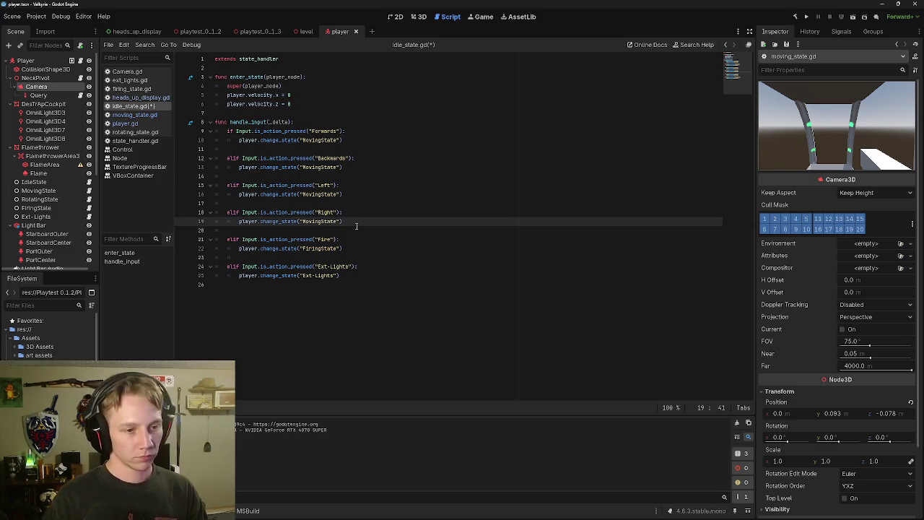
click(132, 115)
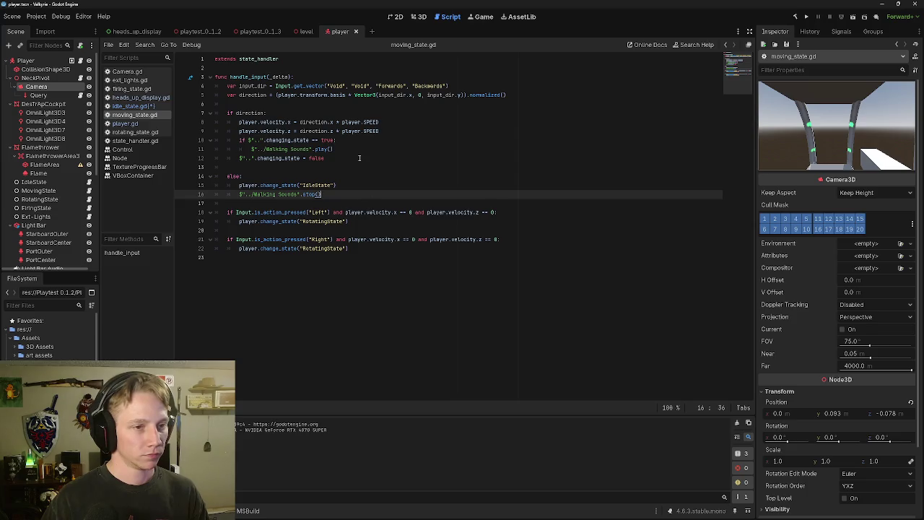
click(134, 132)
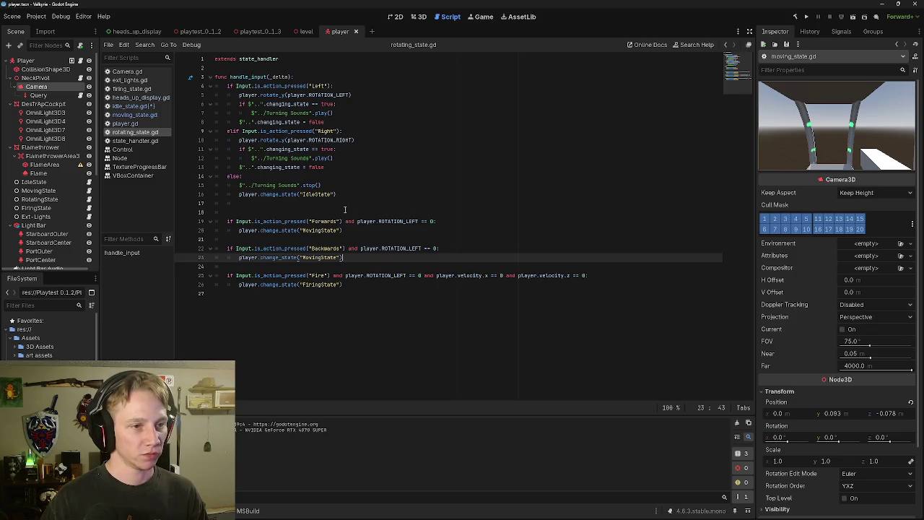
Cut lines 4–16, the Left/Right turning block, out of rotating_state.gd and return to moving_state.gd.
mouse_move(344, 194)
mouse_down()
mouse_move(217, 159)
mouse_move(212, 87)
mouse_up()
key(ctrl+c)
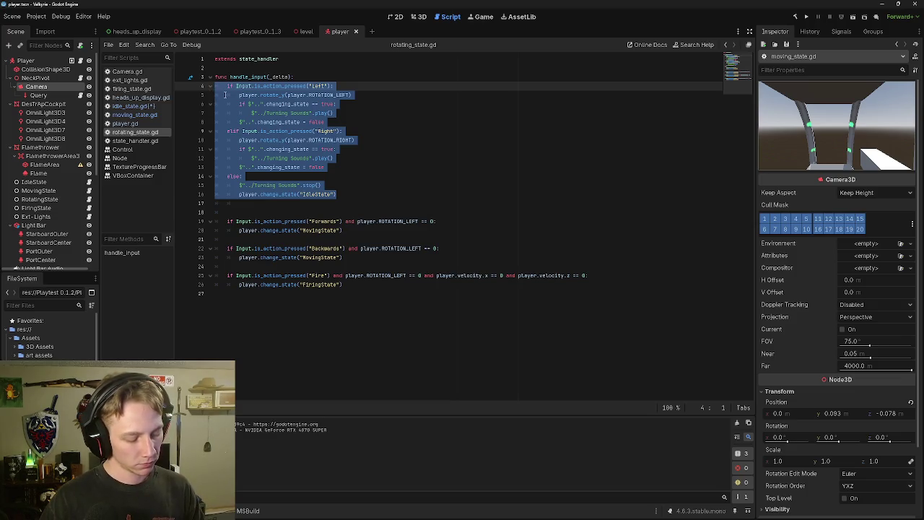
key(BackSpace)
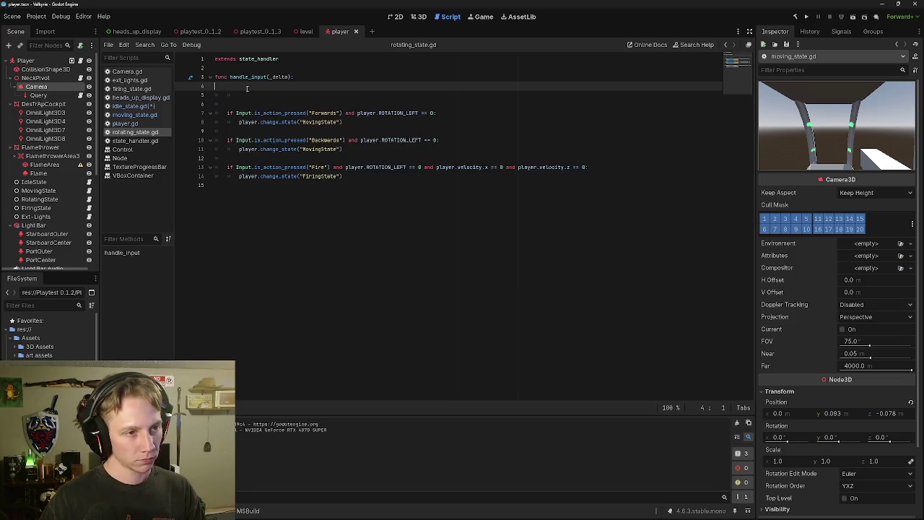
key(BackSpace)
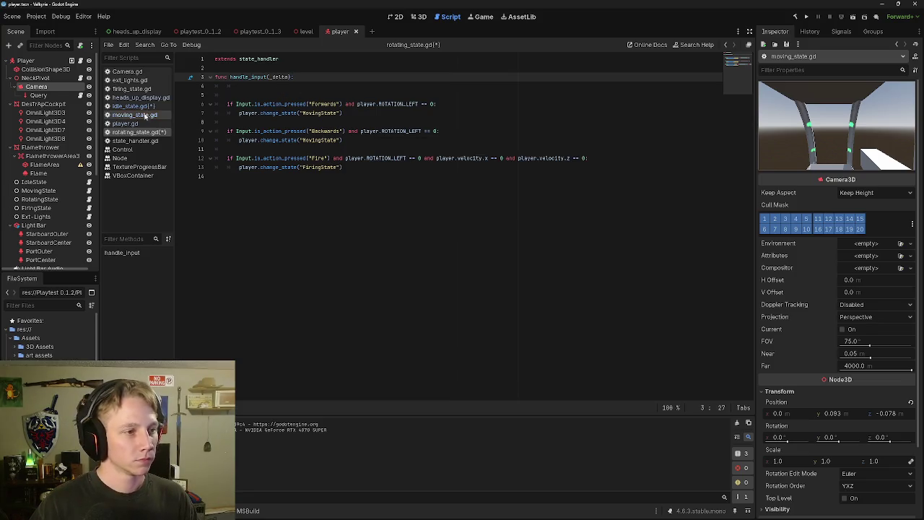
click(144, 116)
click(347, 162)
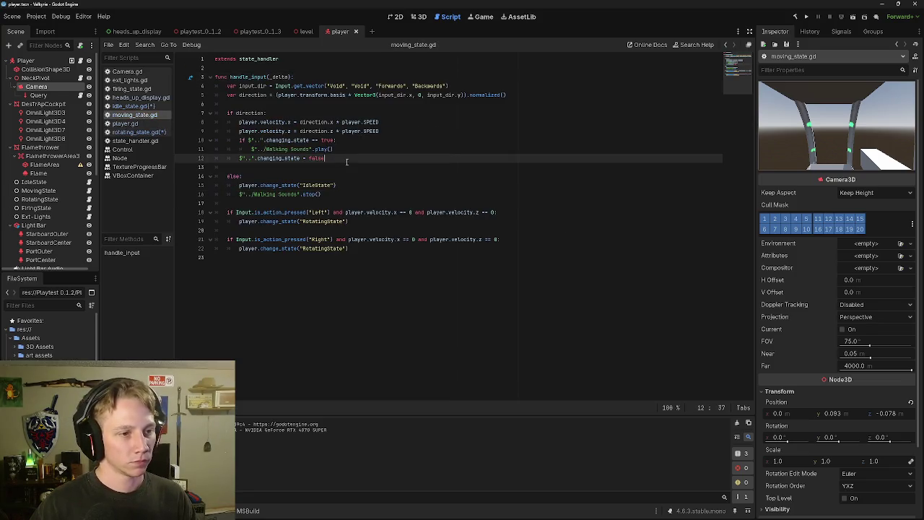
Paste the Left/Right turning block into moving_state.gd's direction block and fix its indentation.
key(Return)
key(BackSpace)
key(Return)
key(ctrl+v)
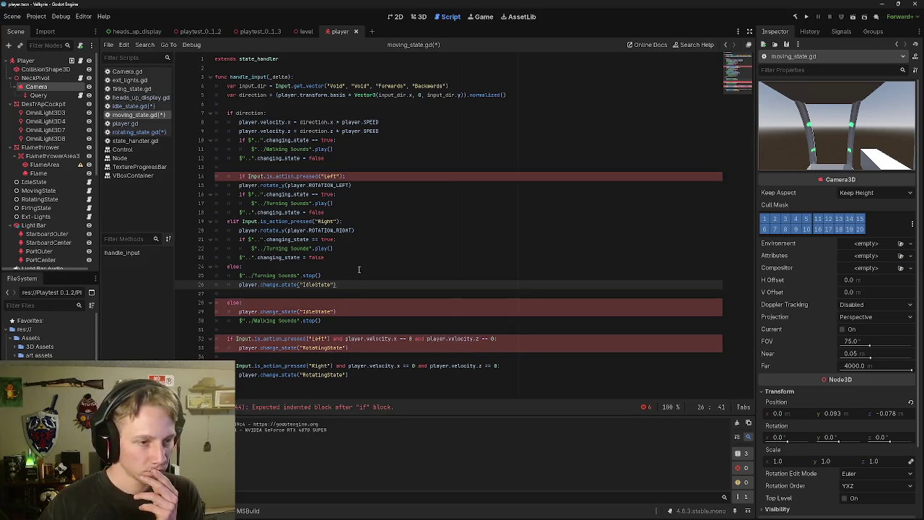
key(Up)
key(Up)
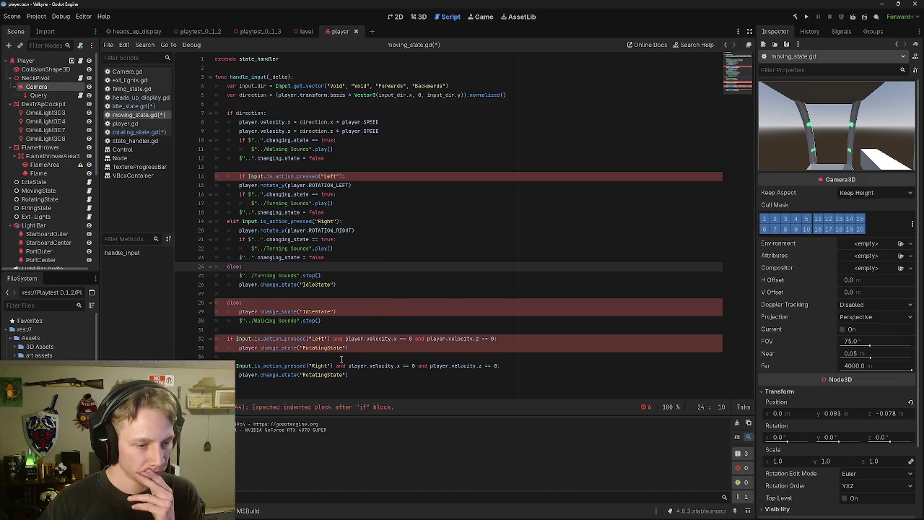
click(239, 176)
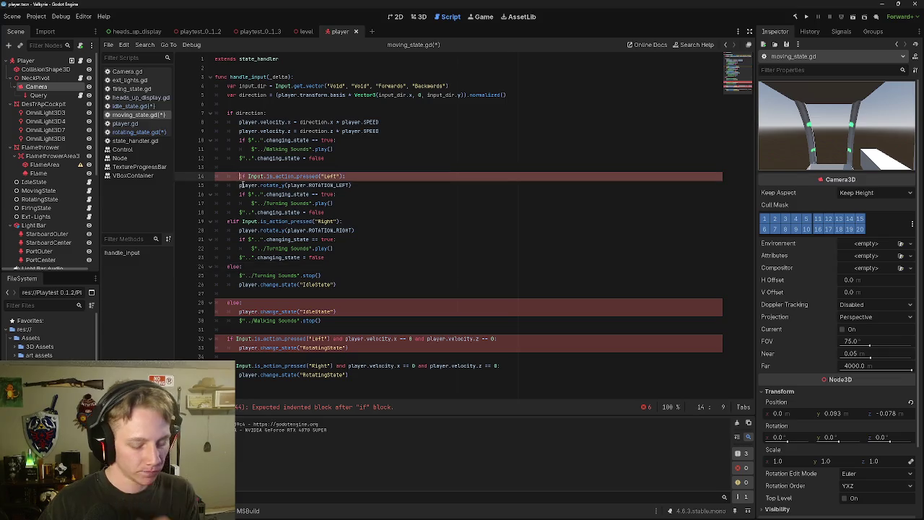
key(BackSpace)
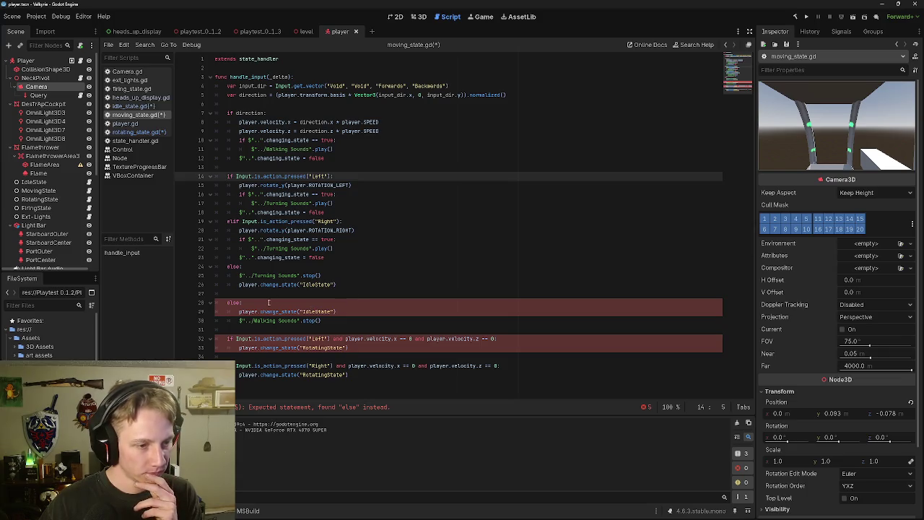
Turn the elif on line 24 into an else.
click(326, 320)
key(Up)
key(End)
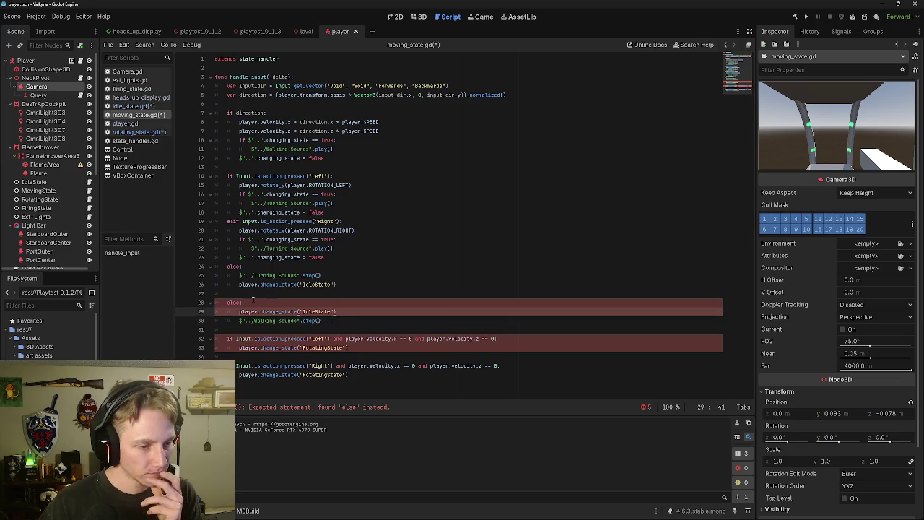
key(Right)
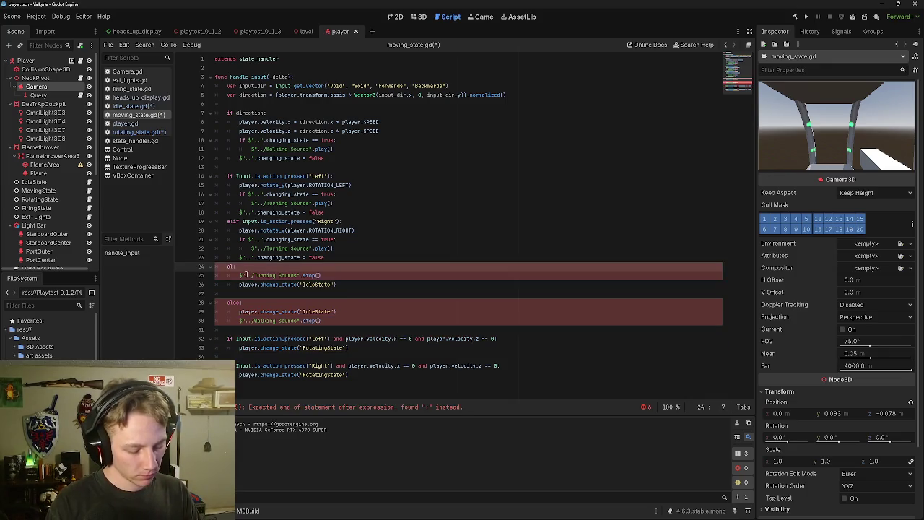
text(if)
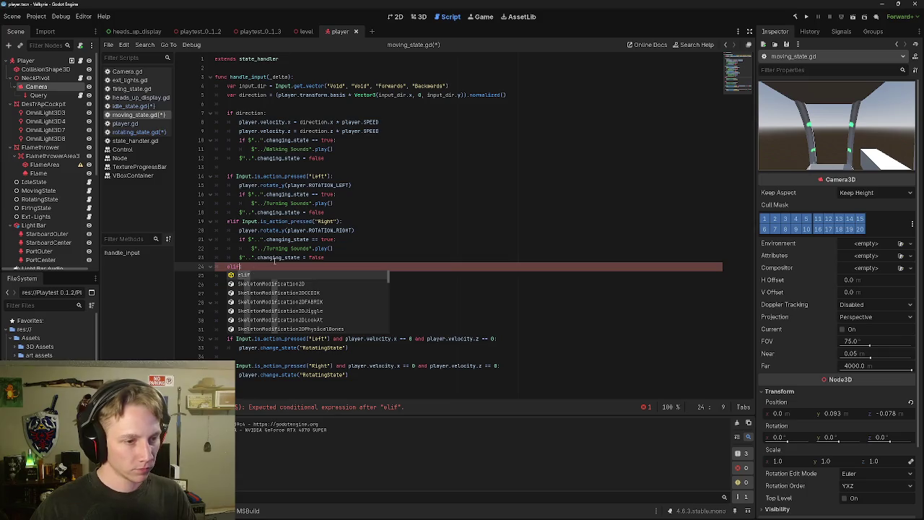
key(Right)
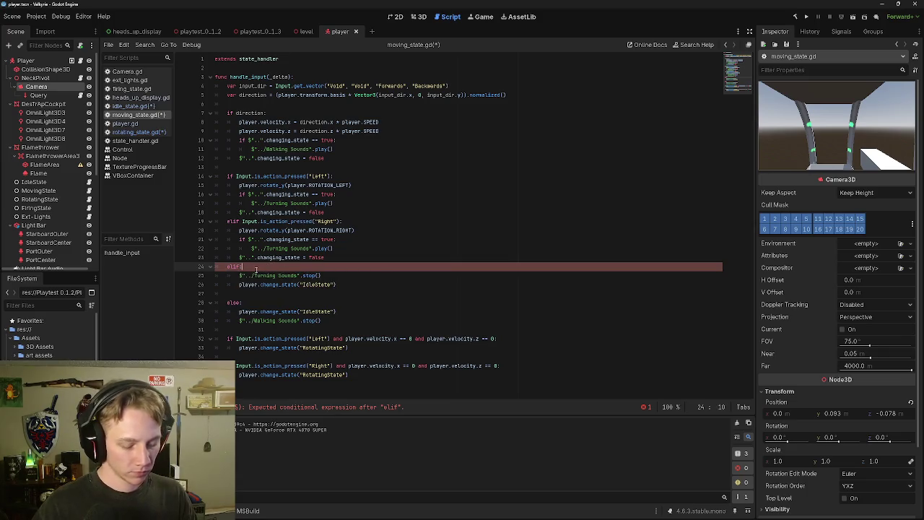
key(BackSpace)
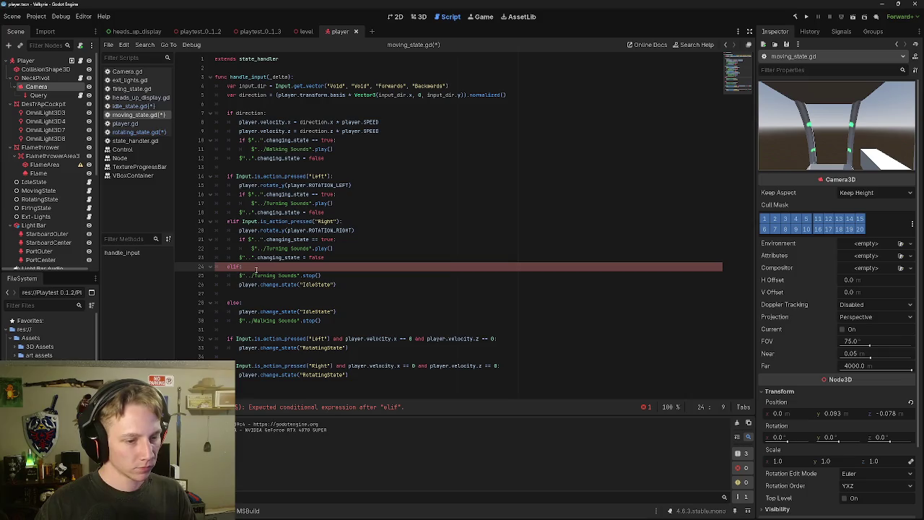
key(BackSpace)
key(BackSpace)
key(BackSpace)
text(se)
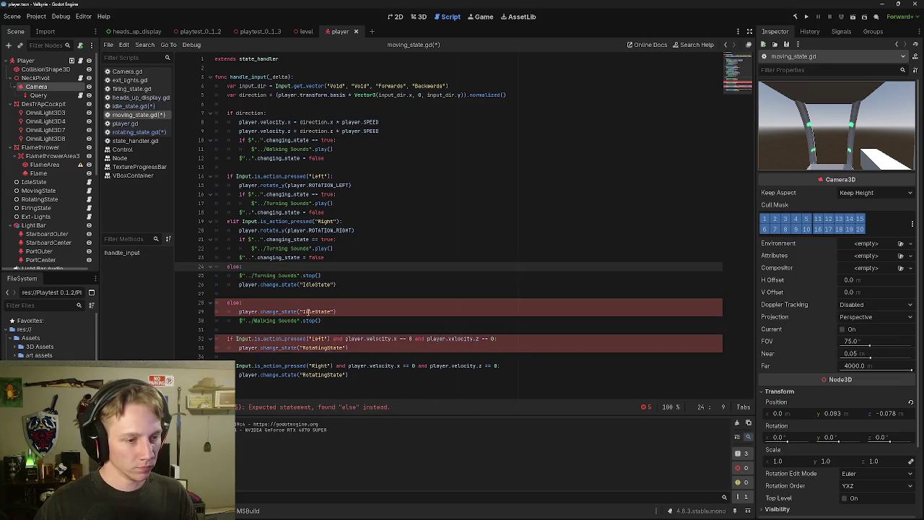
Move the Walking Sounds stop() line under the new else.
drag(322, 320, 238, 321)
key(ctrl+c)
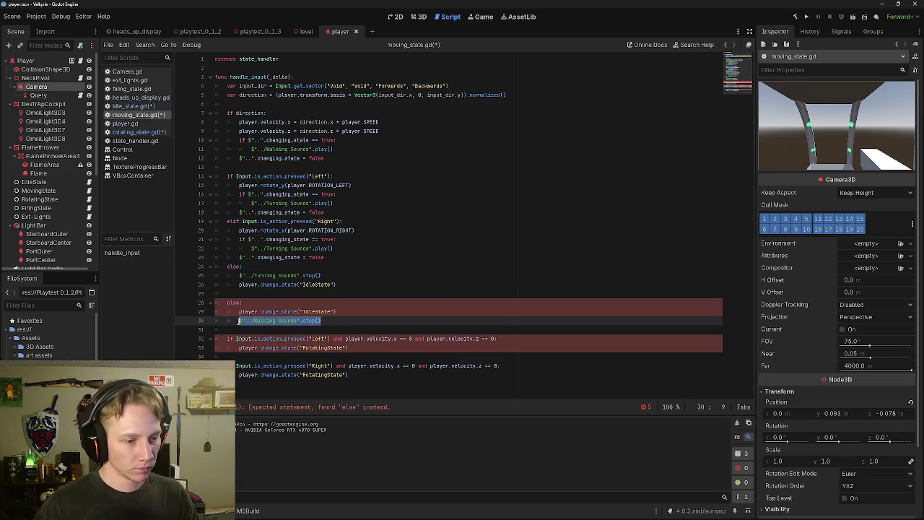
key(BackSpace)
click(319, 267)
key(Return)
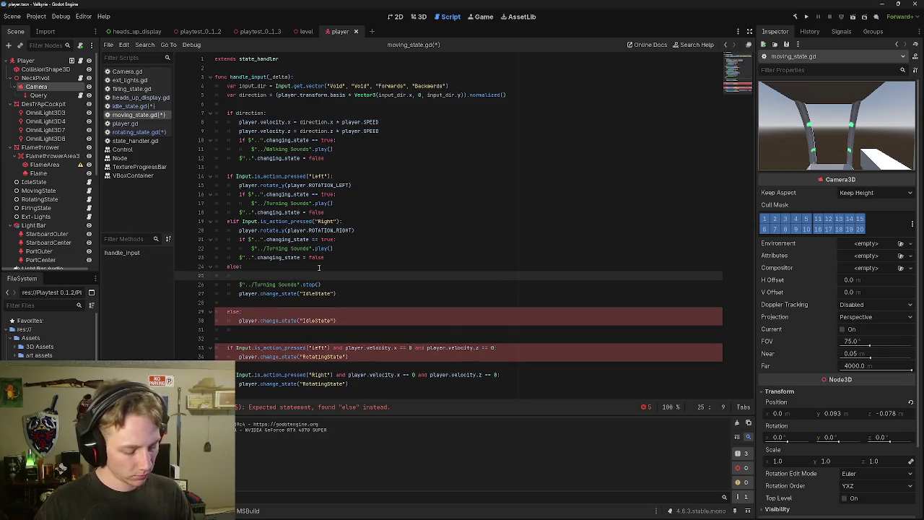
key(ctrl+v)
Delete the old else block and the separate Left and Right RotatingState blocks.
drag(336, 320, 214, 303)
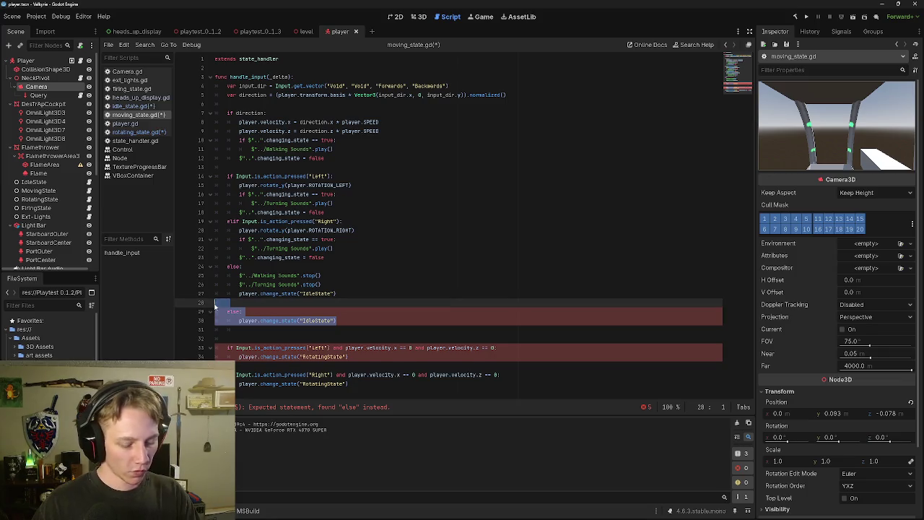
key(BackSpace)
click(241, 310)
key(BackSpace)
key(BackSpace)
key(BackSpace)
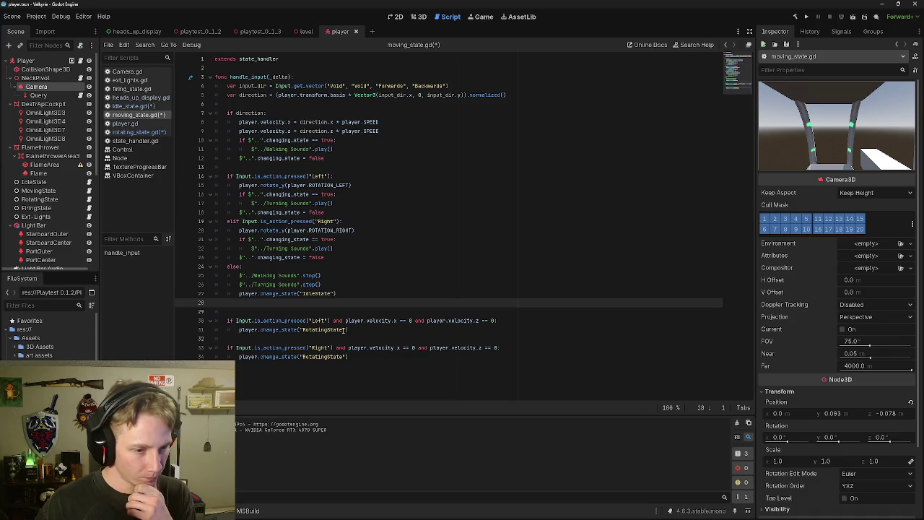
click(347, 357)
mouse_move(348, 357)
mouse_down()
mouse_move(216, 321)
mouse_move(206, 304)
mouse_up()
key(BackSpace)
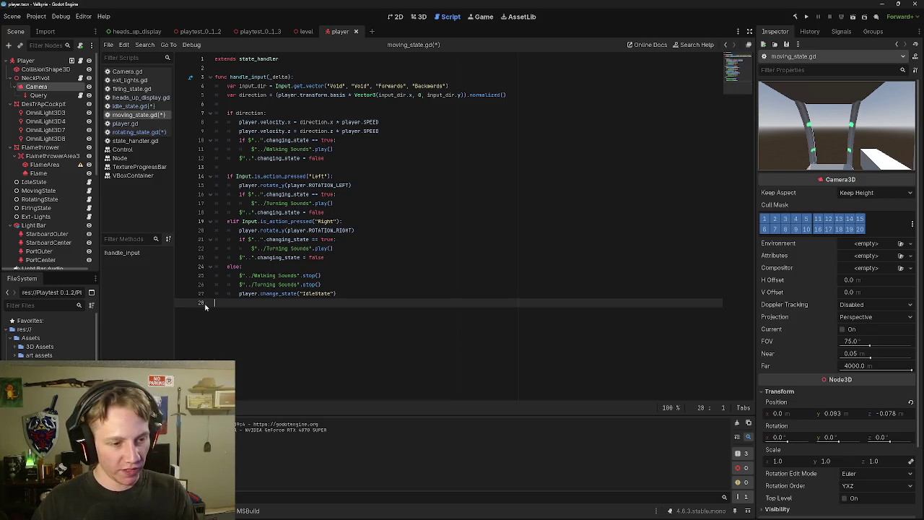
key(BackSpace)
click(366, 267)
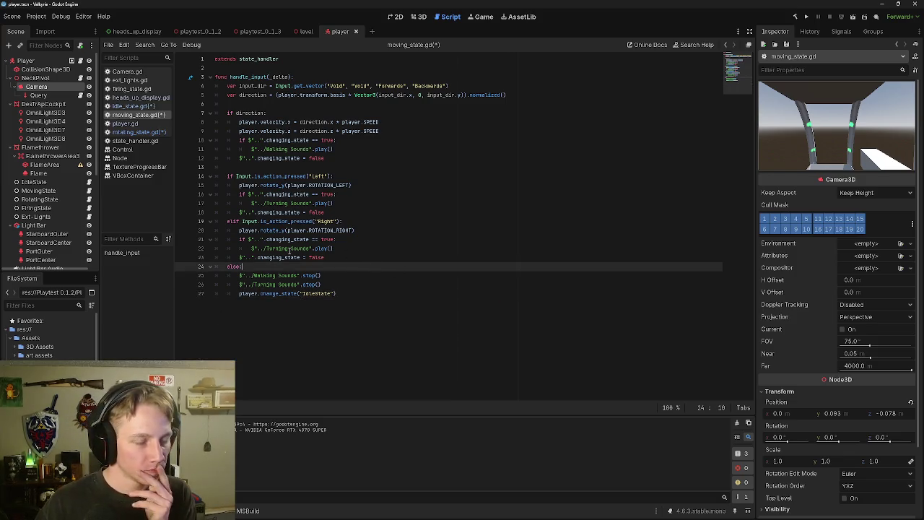
Review idle_state, rotating_state, state_handler, firing_state and heads_up_display scripts, then open the level scene.
click(130, 106)
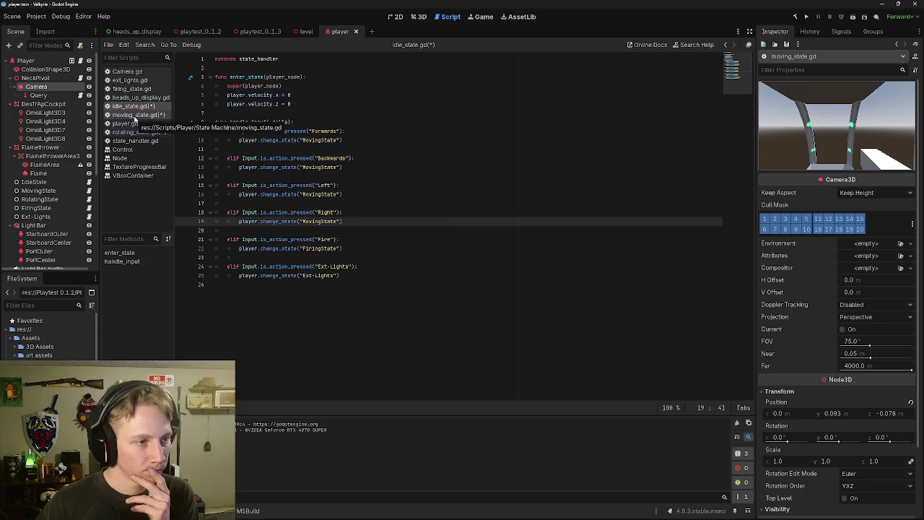
click(135, 132)
click(139, 142)
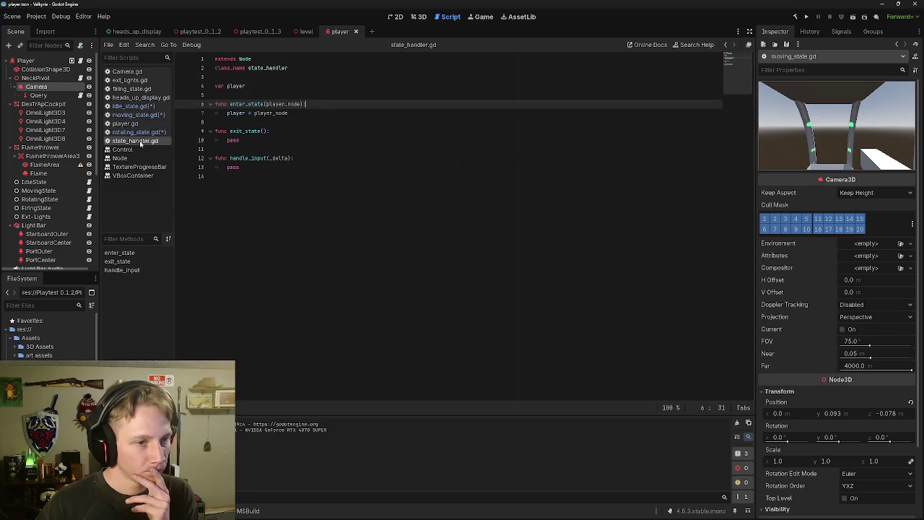
click(139, 133)
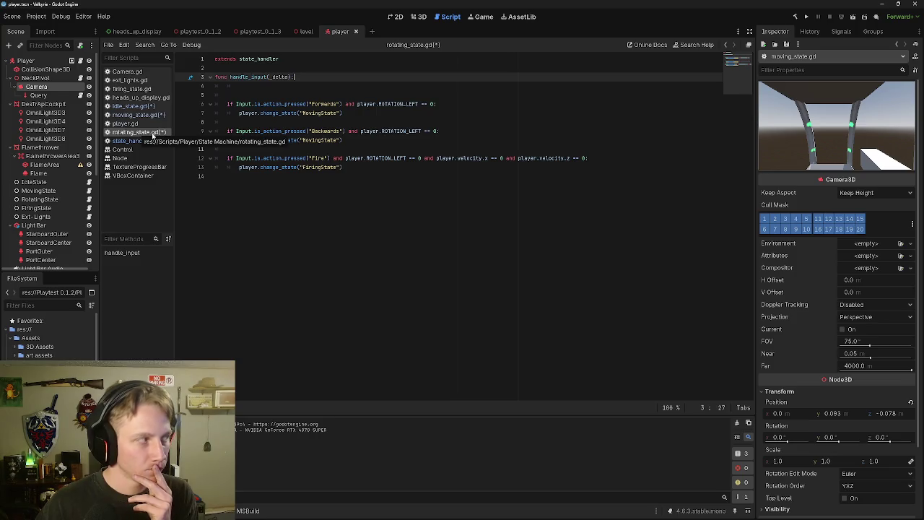
click(140, 89)
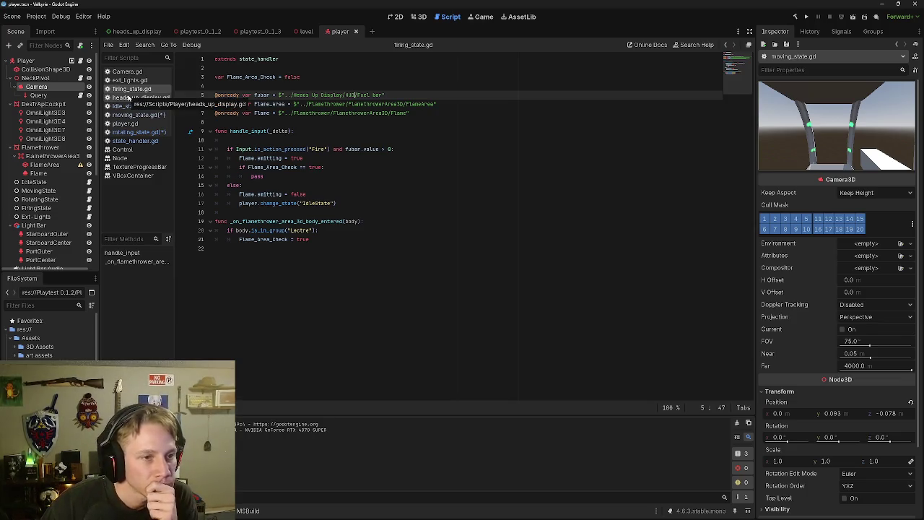
click(135, 101)
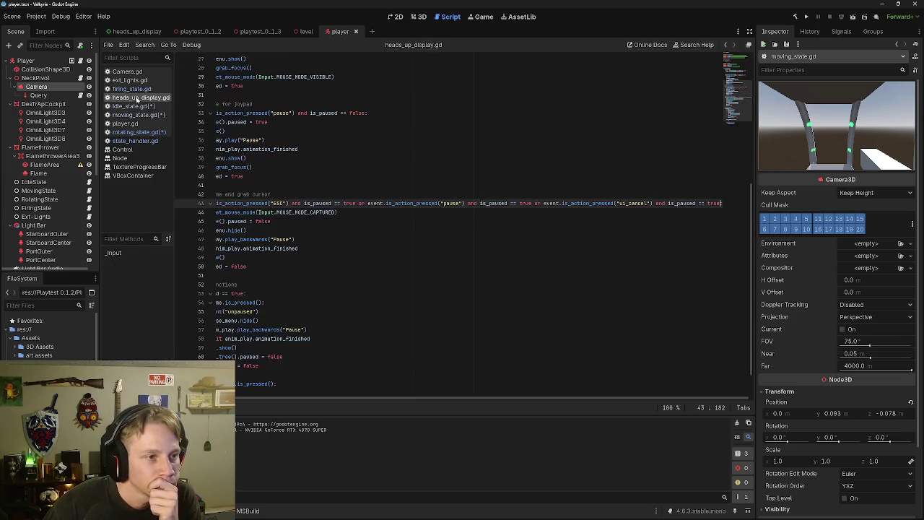
click(138, 106)
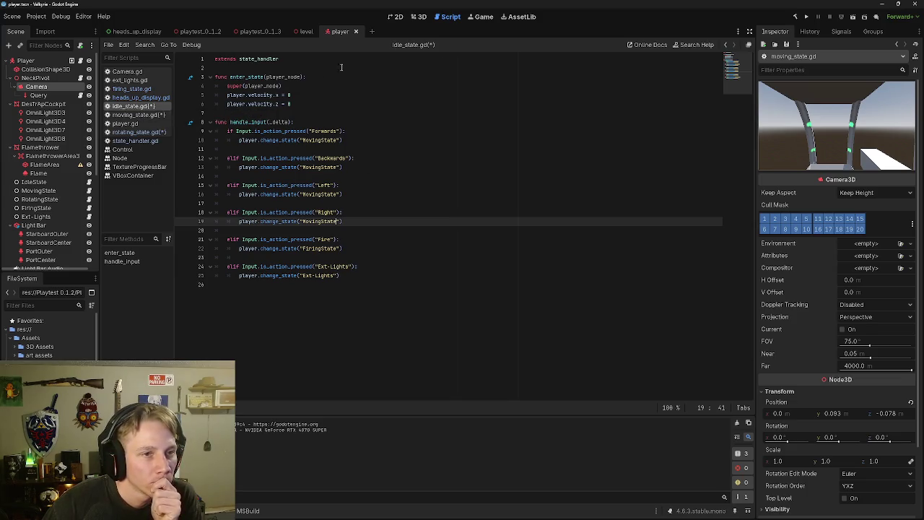
click(152, 116)
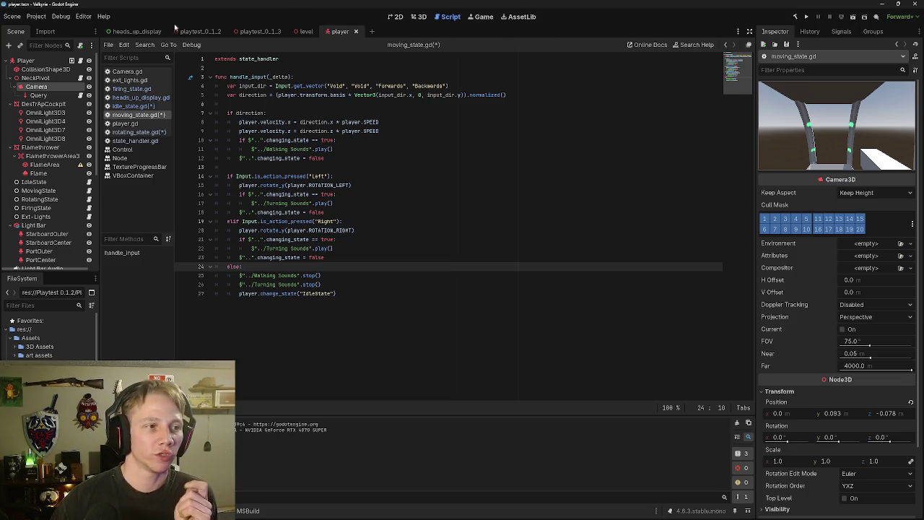
click(306, 31)
Run the project, playtest turning left and right, then pause and quit the game.
click(852, 16)
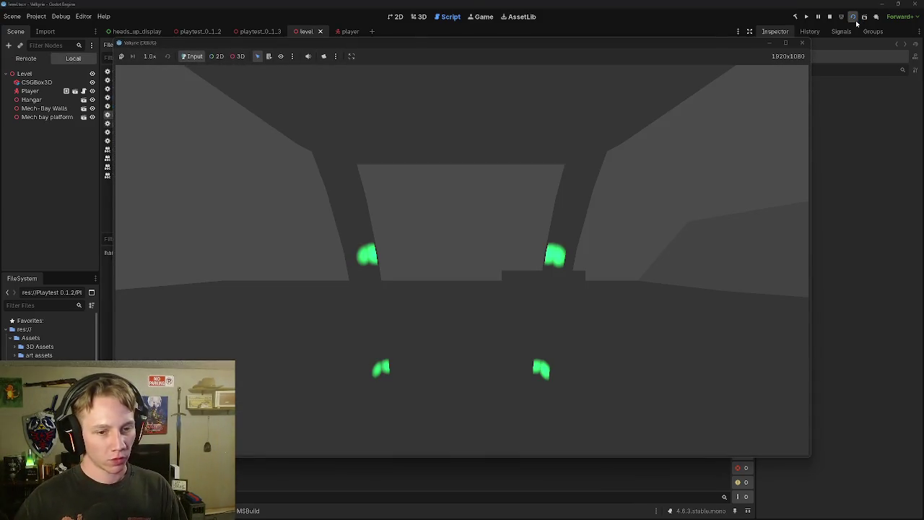
click(617, 221)
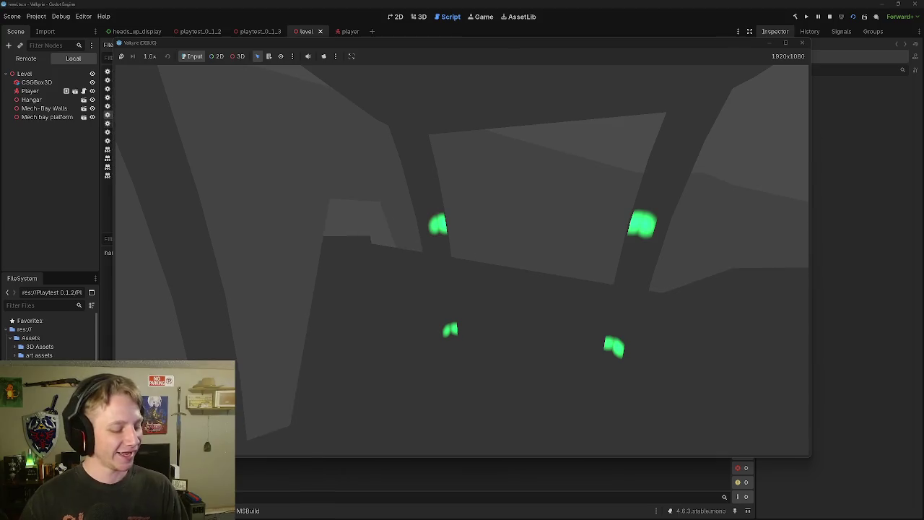
key(Escape)
click(484, 284)
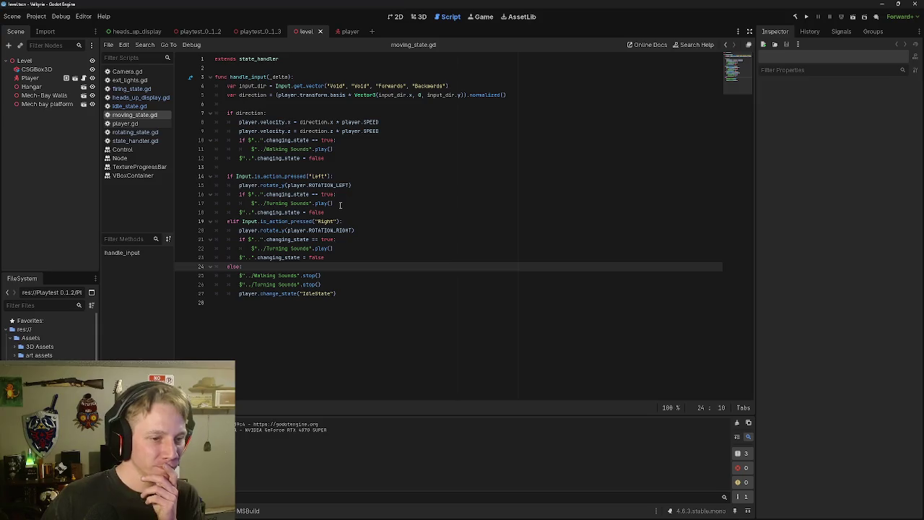
Add blank lines before the Right branch and before the else block in moving_state.gd.
click(342, 259)
key(Return)
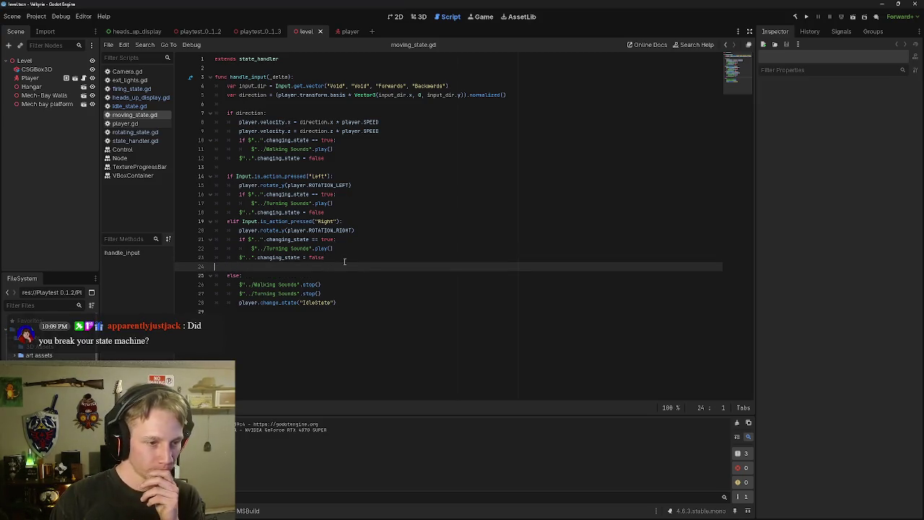
click(361, 212)
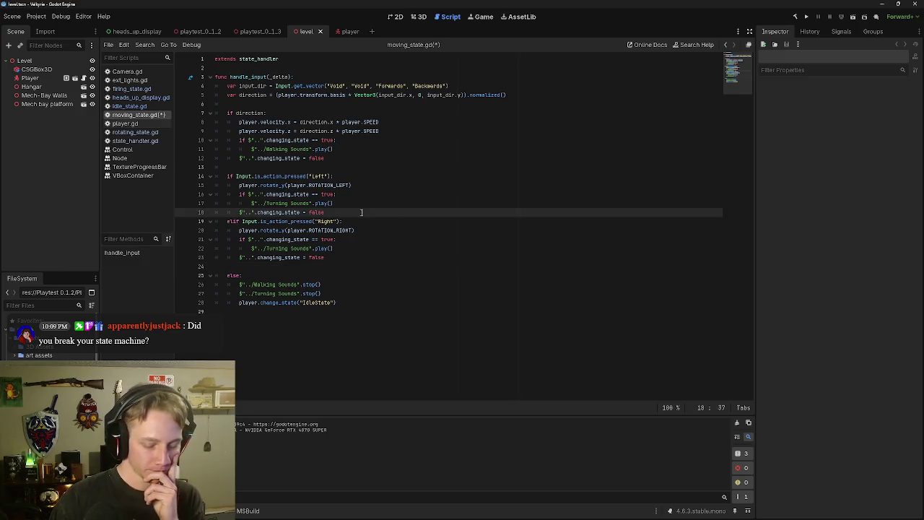
key(Return)
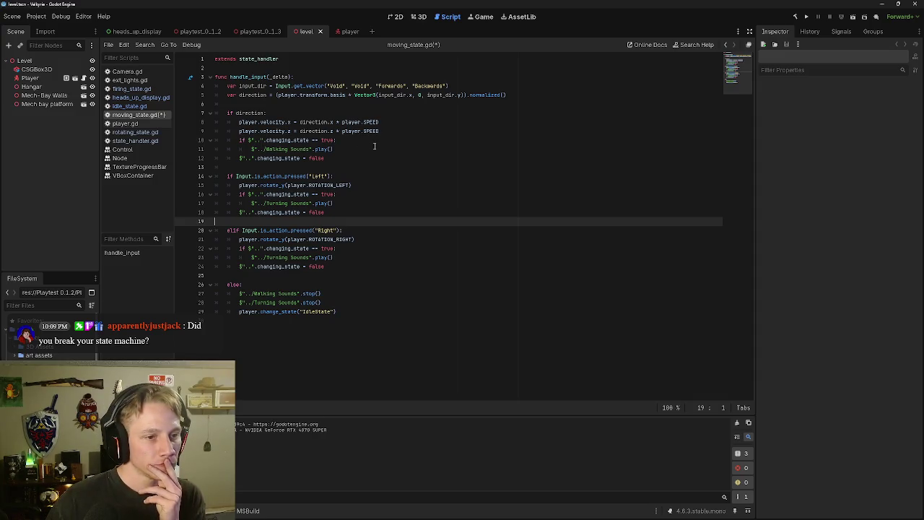
Retype the second 'Void' action name on line 4 and look over the direction code.
click(368, 85)
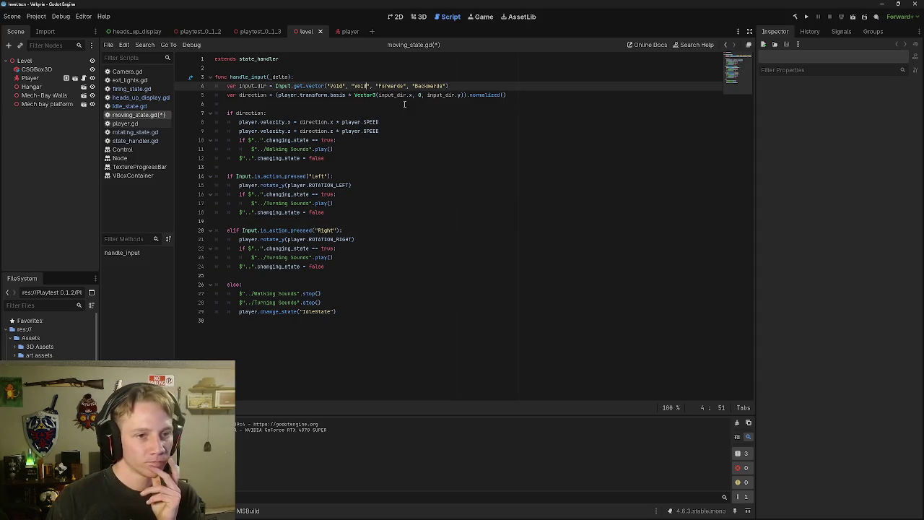
key(BackSpace)
key(BackSpace)
key(BackSpace)
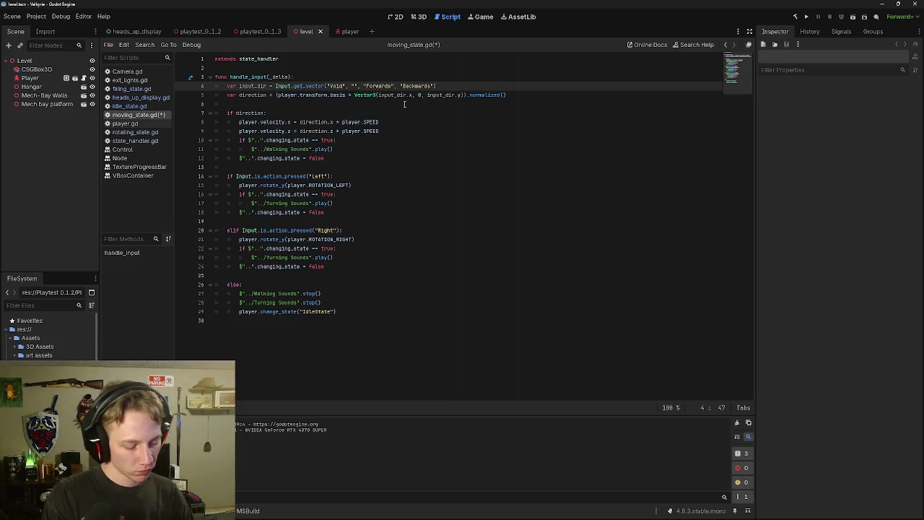
text(V)
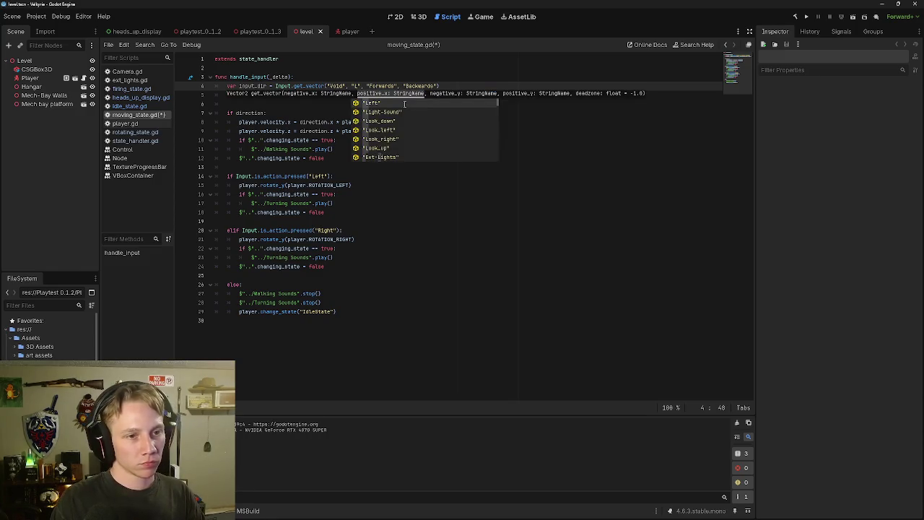
key(BackSpace)
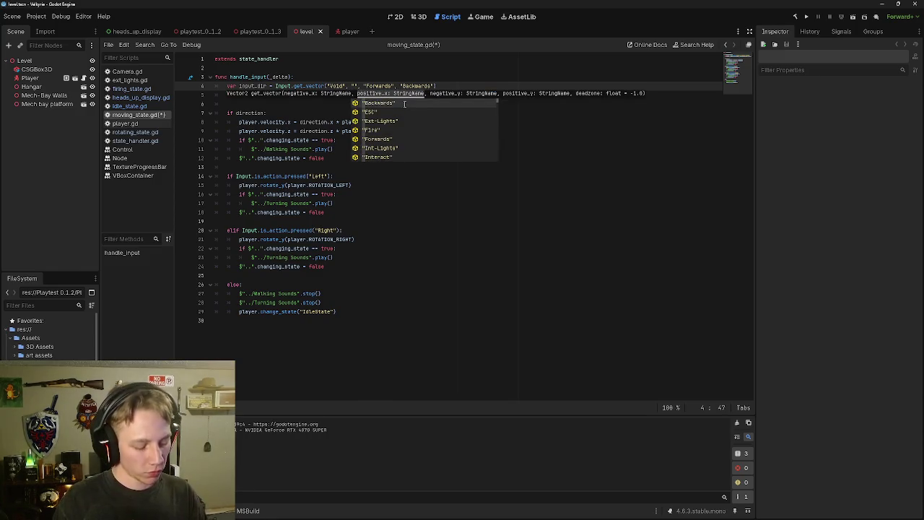
text(Void)
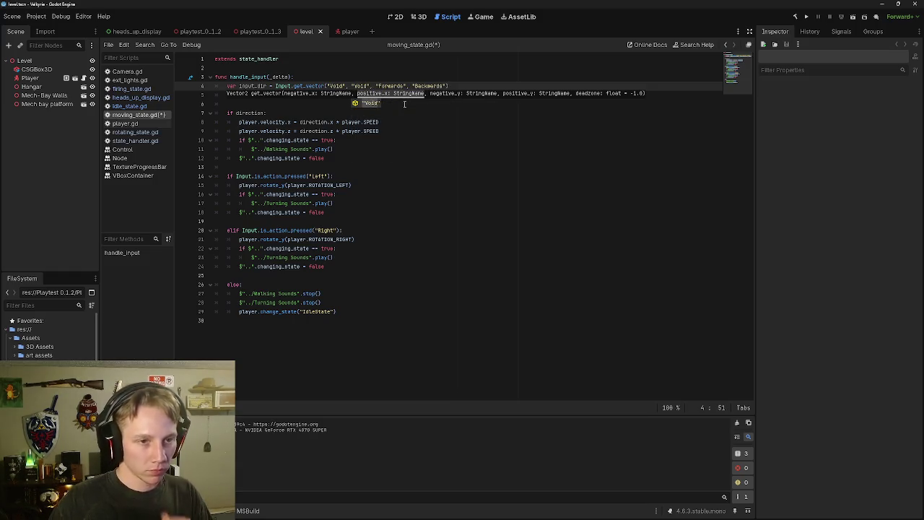
click(404, 103)
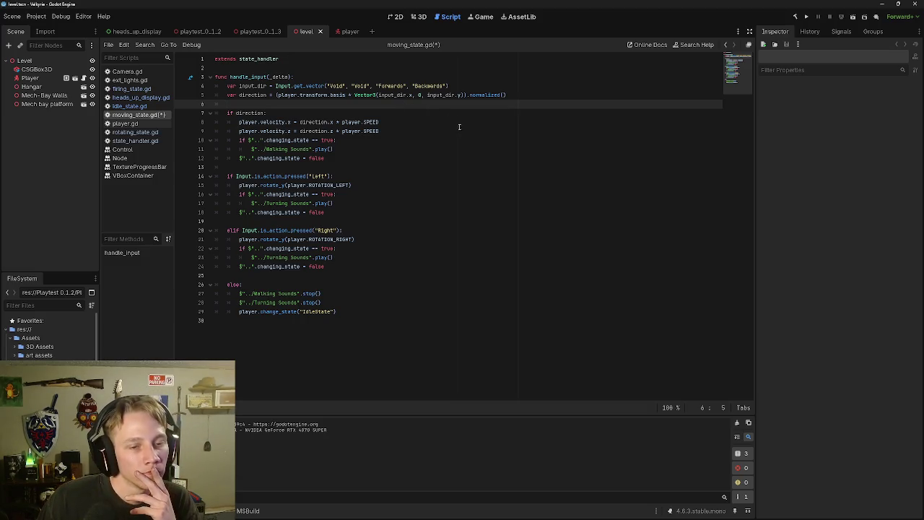
click(306, 113)
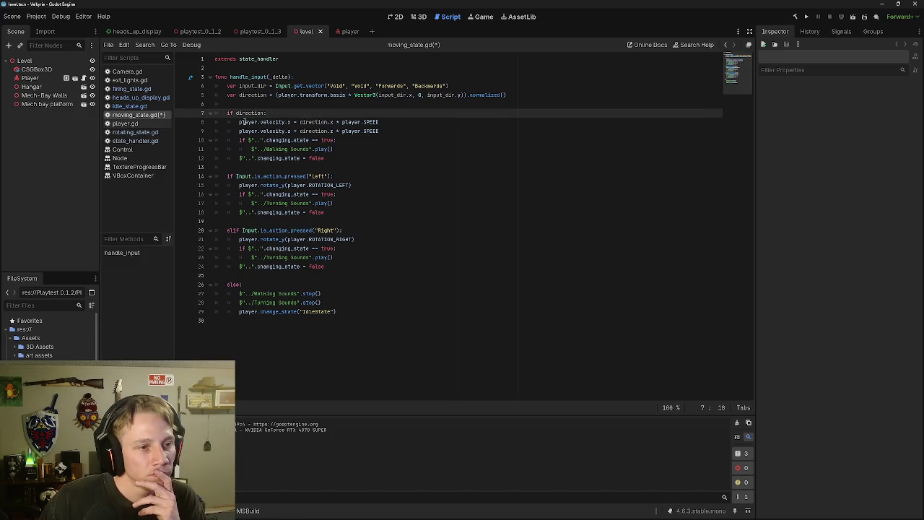
click(345, 150)
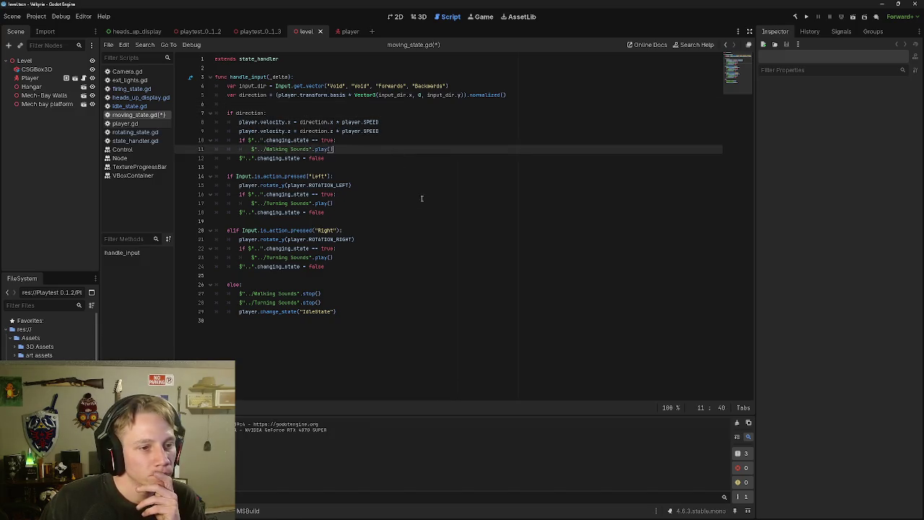
click(353, 196)
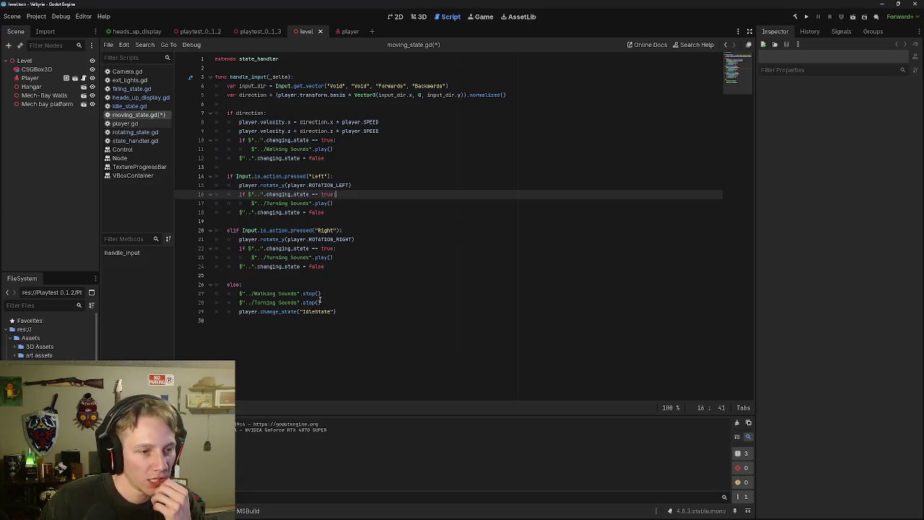
Look over the Left/Right if/elif turning blocks and their blank lines, then switch to idle_state.gd.
click(331, 267)
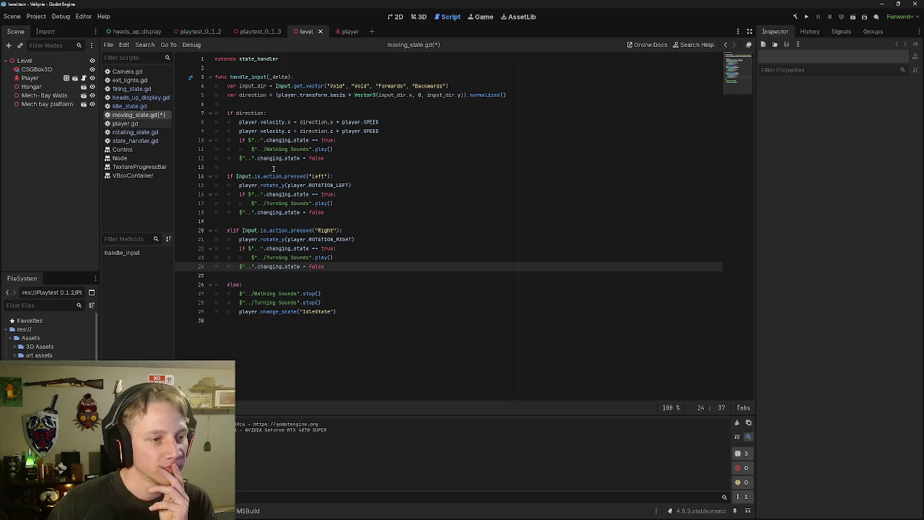
click(273, 169)
click(254, 231)
click(254, 221)
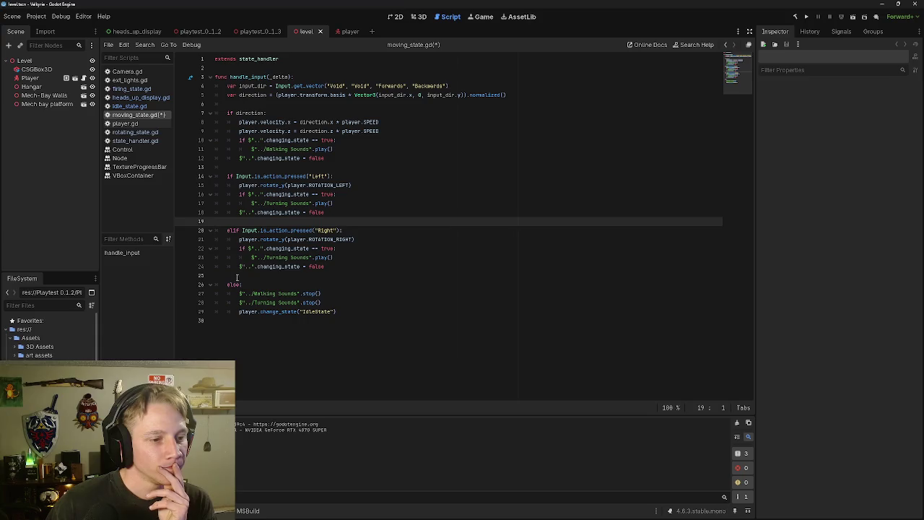
click(237, 276)
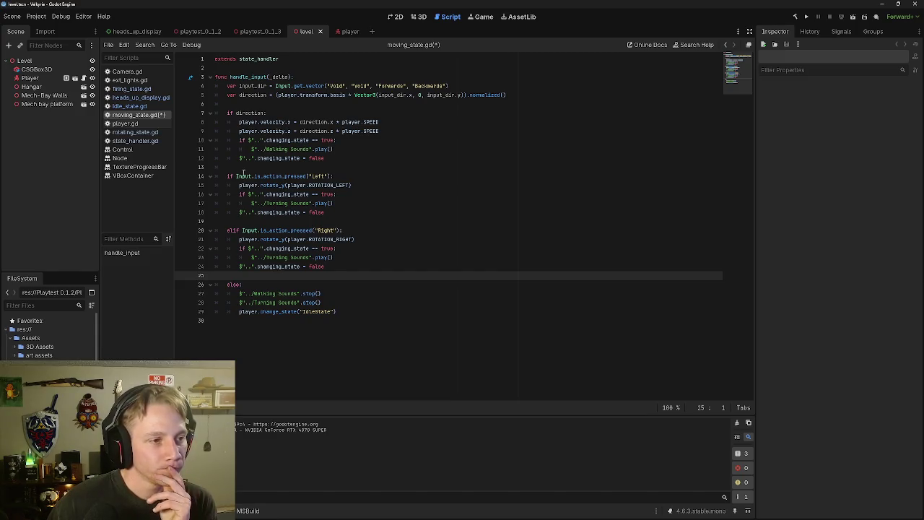
click(131, 107)
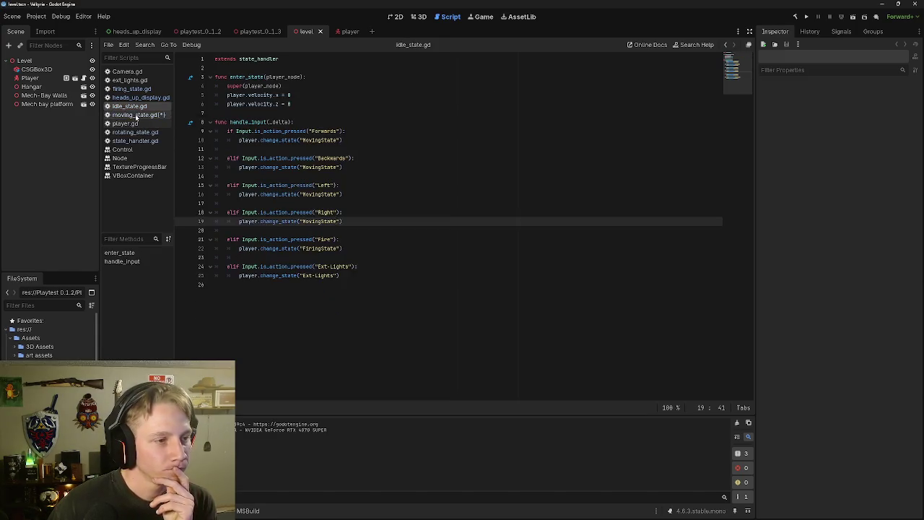
Delete the empty line under rotating_state.gd's function header.
click(136, 116)
click(135, 132)
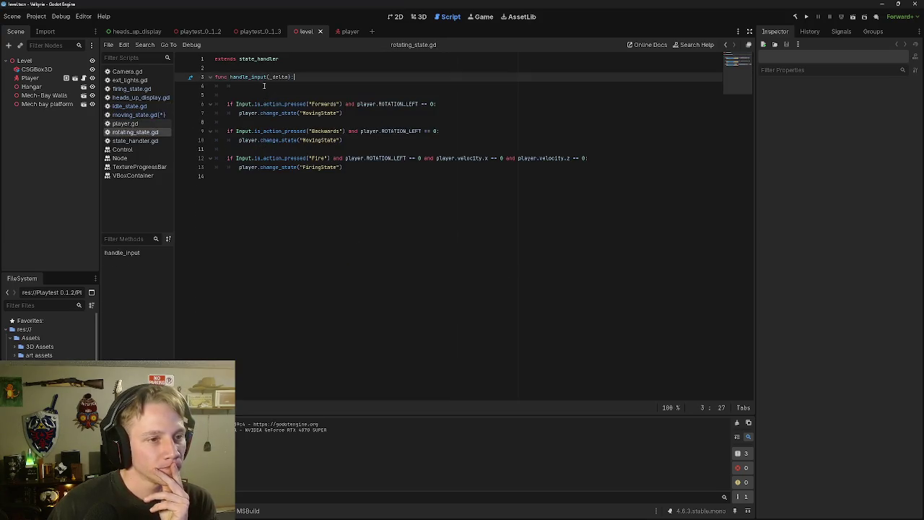
click(260, 86)
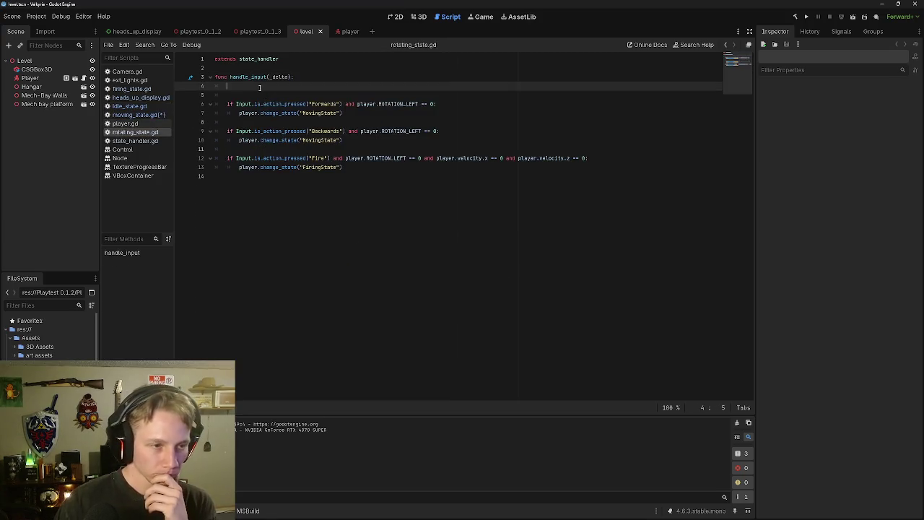
key(BackSpace)
key(BackSpace)
key(BackSpace)
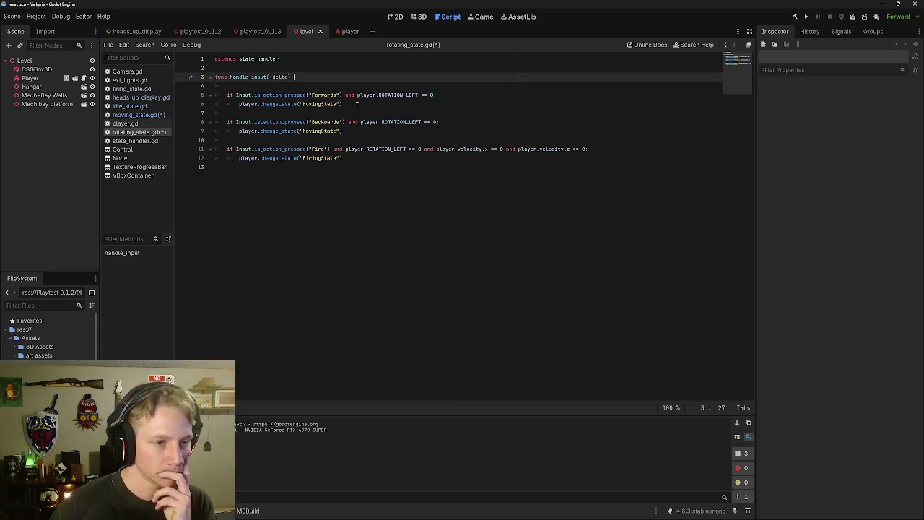
click(136, 115)
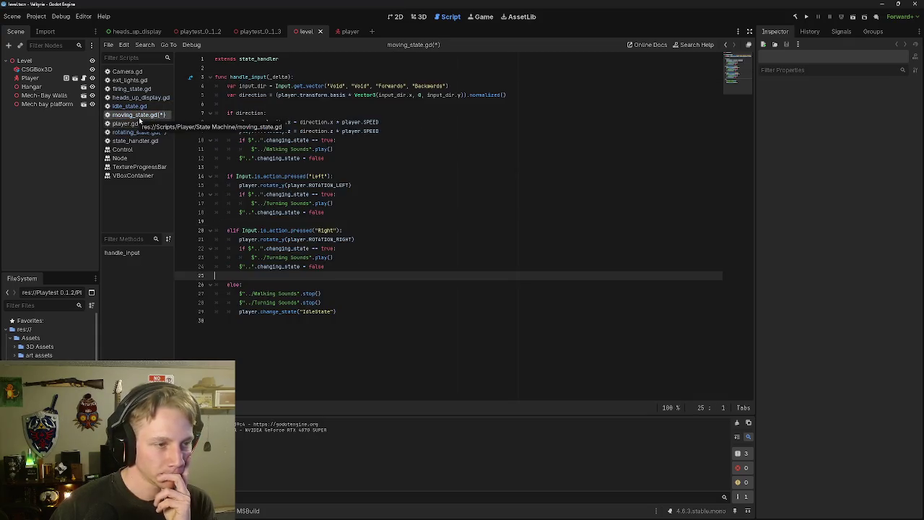
Cut the RotatingState node out of the player scene's Scene dock.
click(140, 132)
right_click(147, 135)
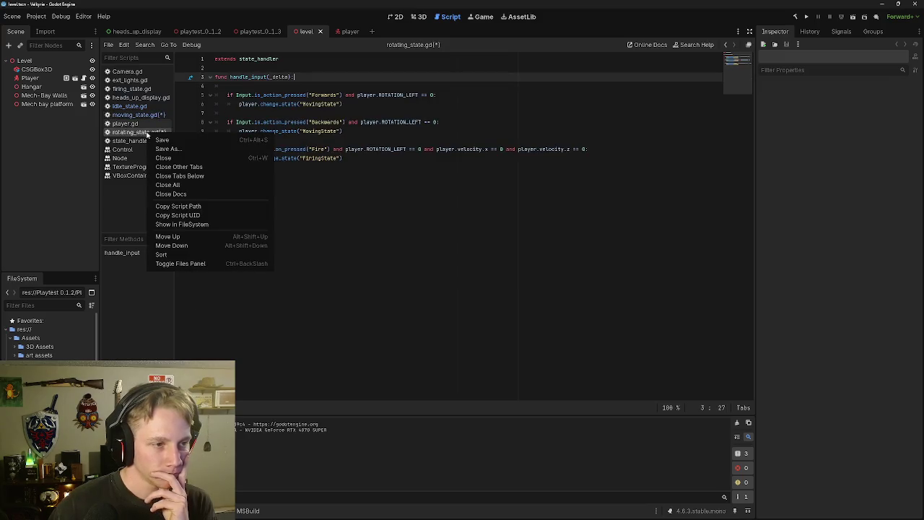
click(82, 139)
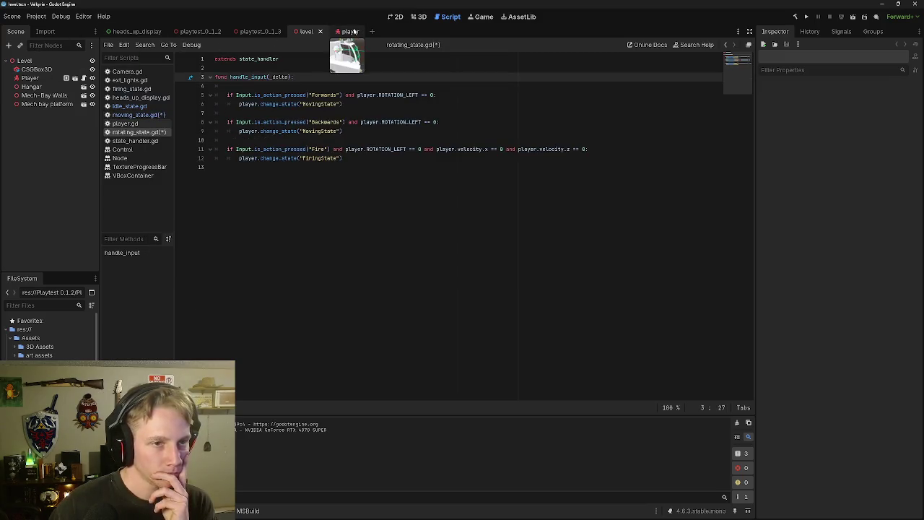
click(353, 32)
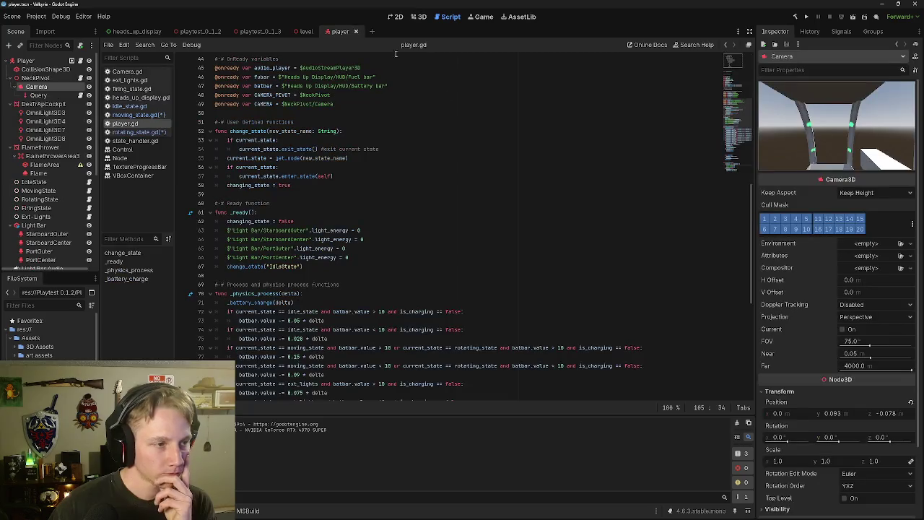
right_click(41, 200)
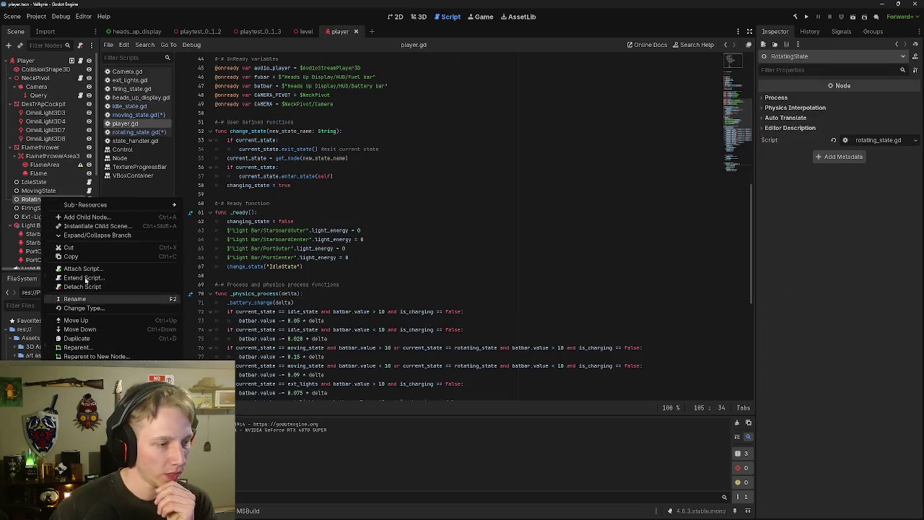
click(72, 247)
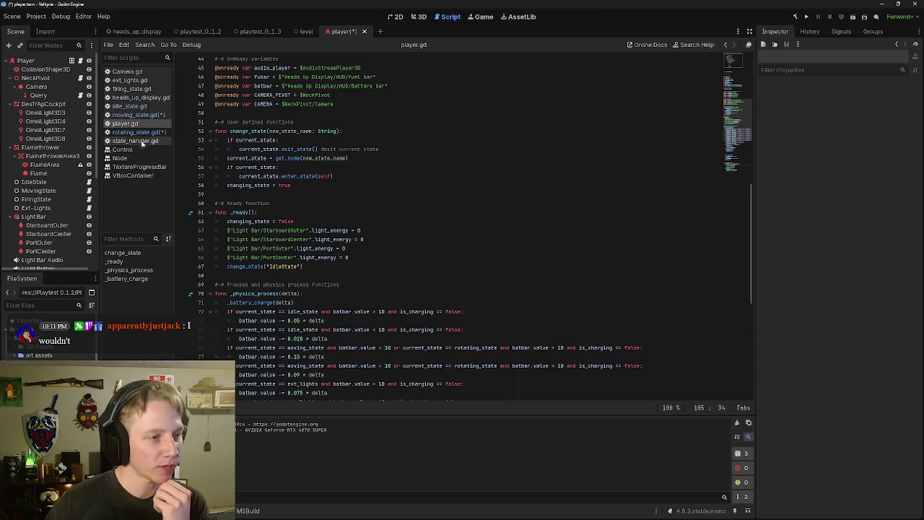
click(139, 132)
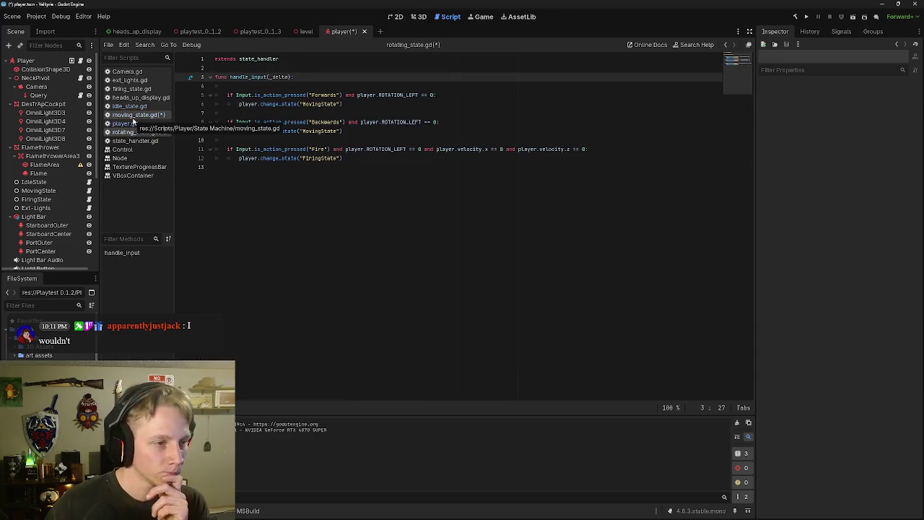
Return to moving_state.gd and put the caret on the get_vector call on line 4.
click(133, 117)
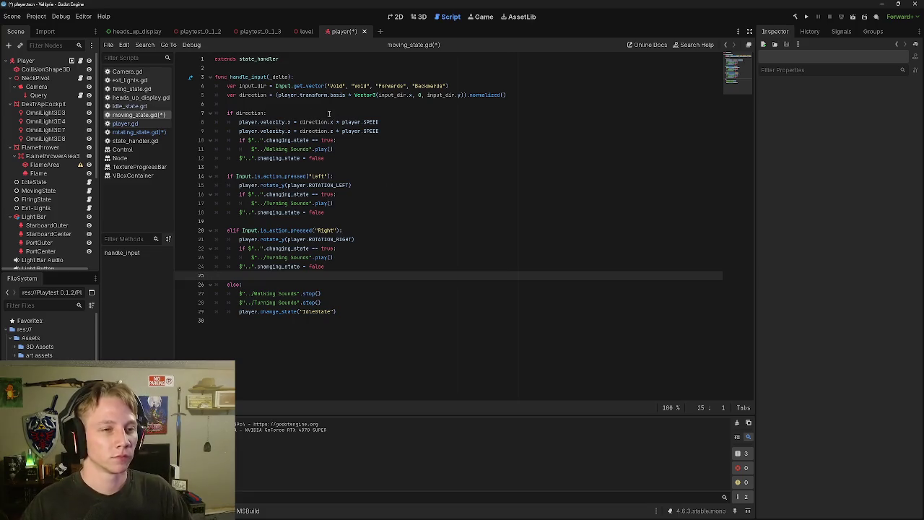
click(370, 88)
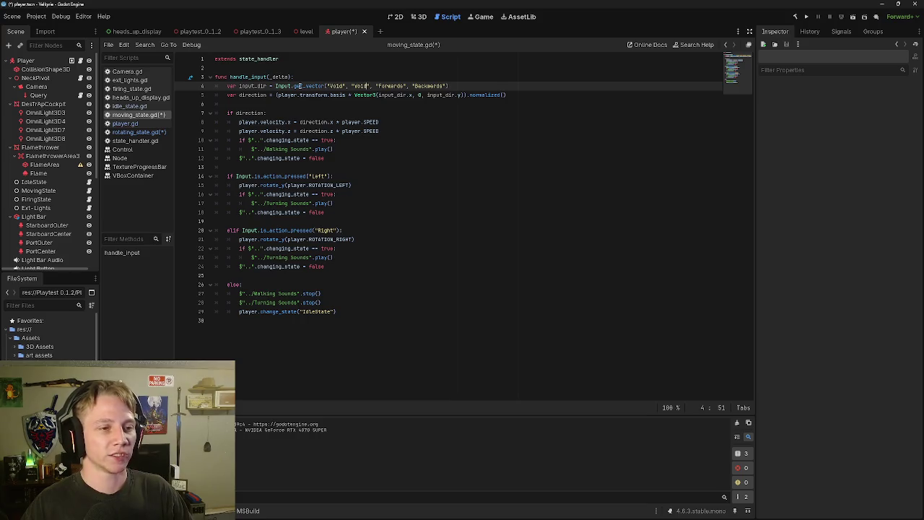
Change Input.get_vector's two "Void" arguments to "Left" and "Right".
mouse_move(300, 86)
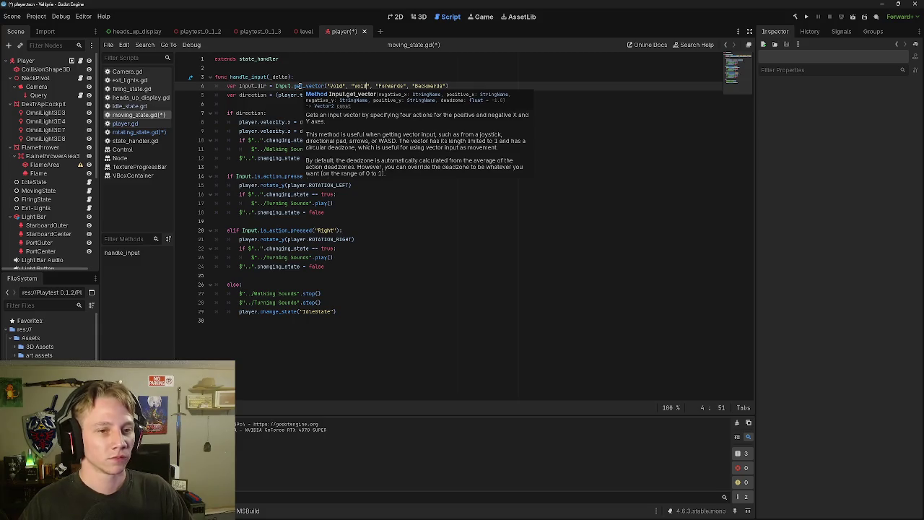
click(344, 85)
key(Left)
key(BackSpace)
key(BackSpace)
key(BackSpace)
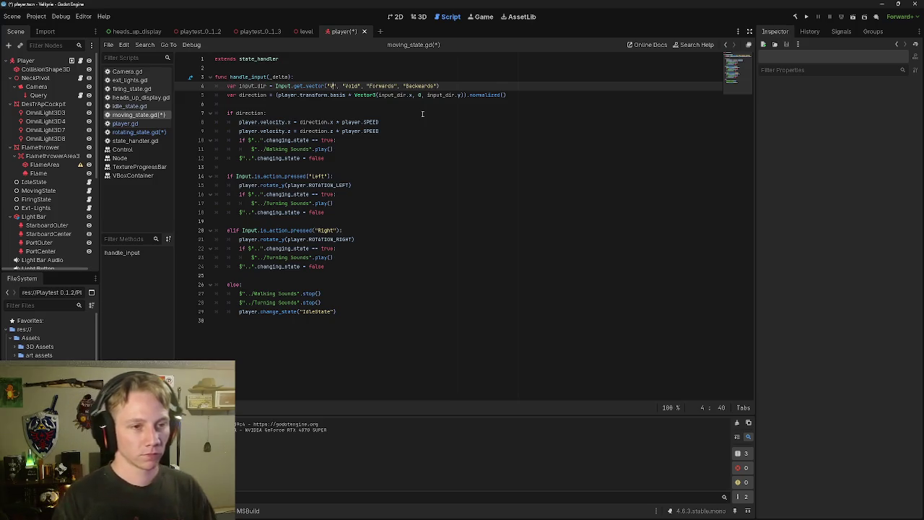
text(Left)
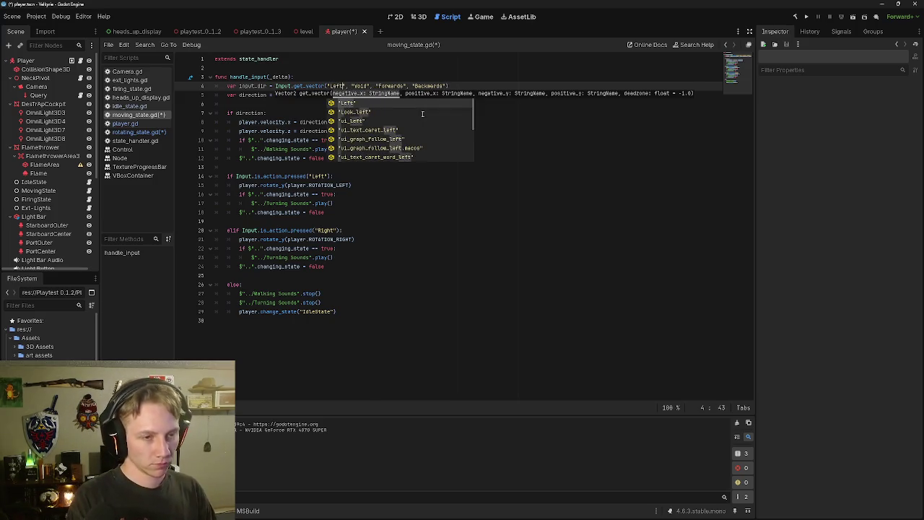
key(Right)
key(Right)
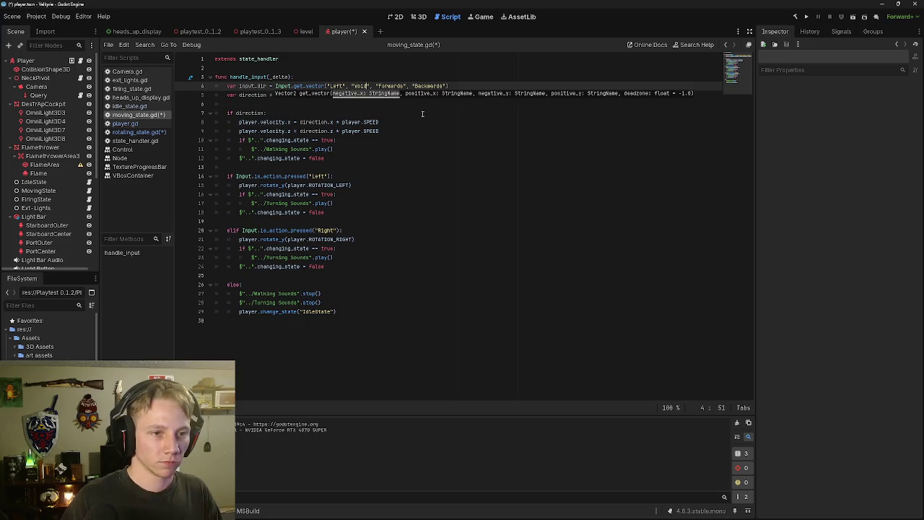
key(Delete)
key(Delete)
key(Delete)
key(BackSpace)
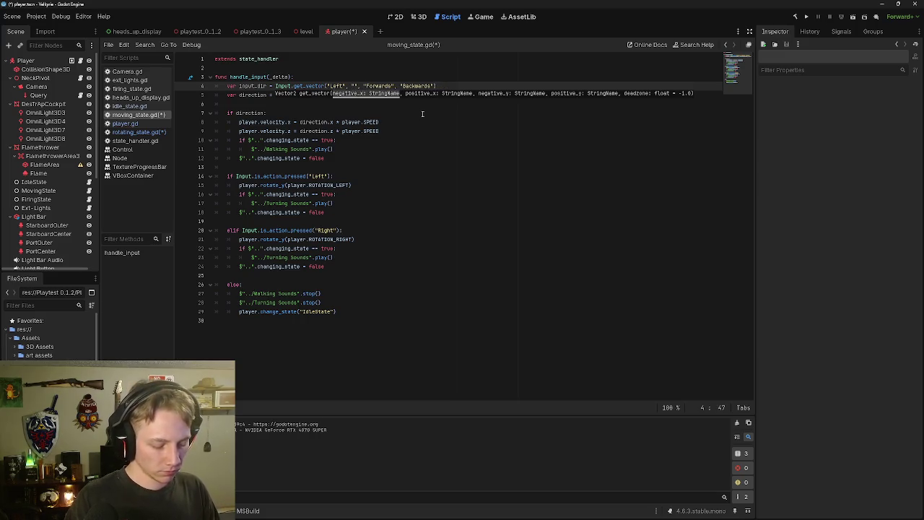
text(Right)
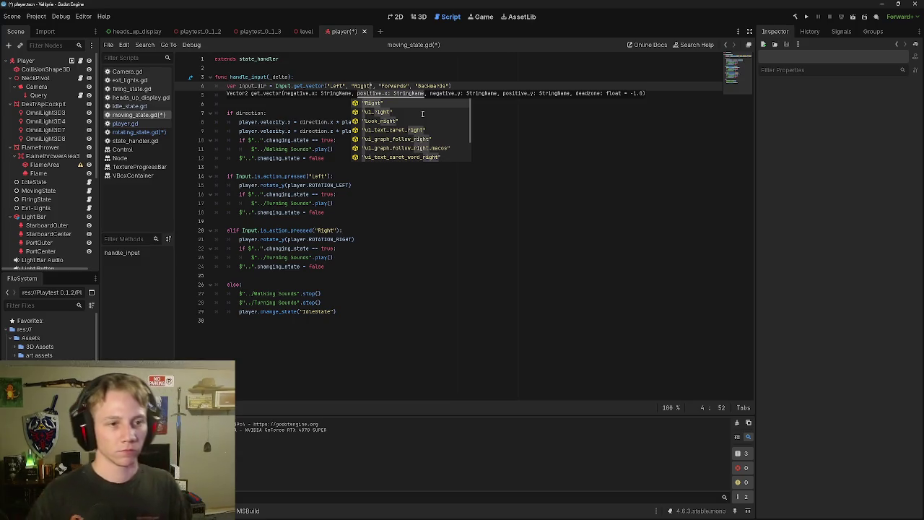
click(346, 154)
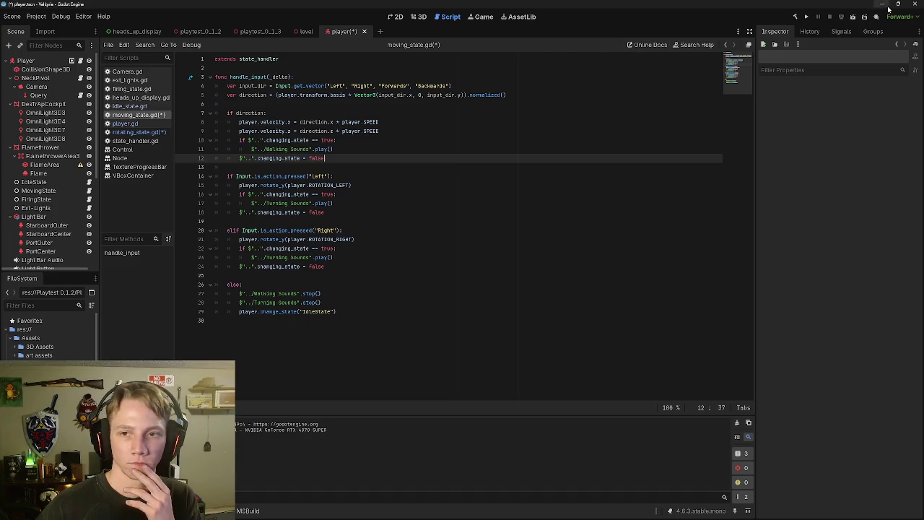
Save and playtest the game, quit back to the editor, and run it again.
click(852, 17)
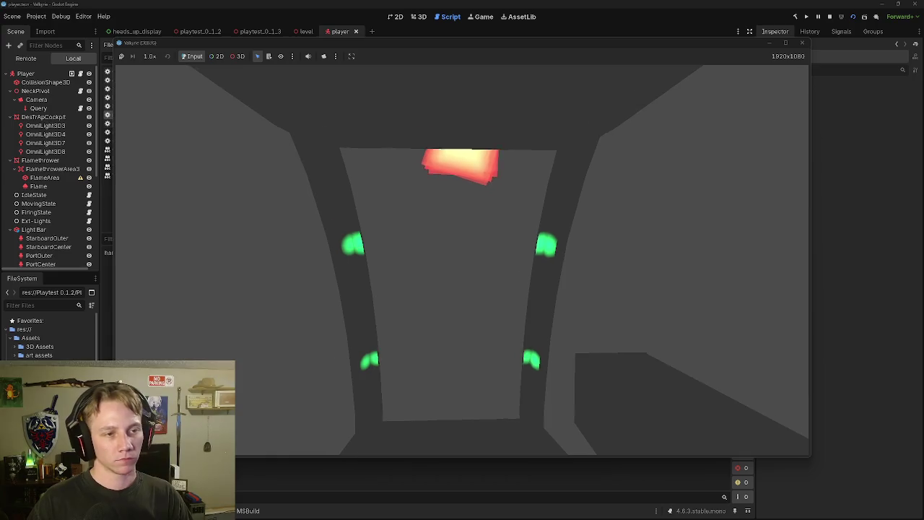
key(Escape)
click(470, 282)
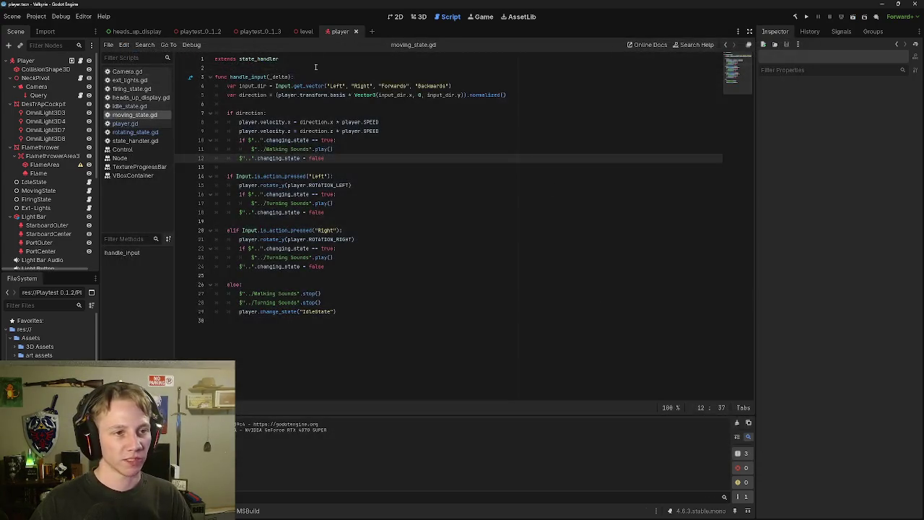
click(306, 31)
click(853, 17)
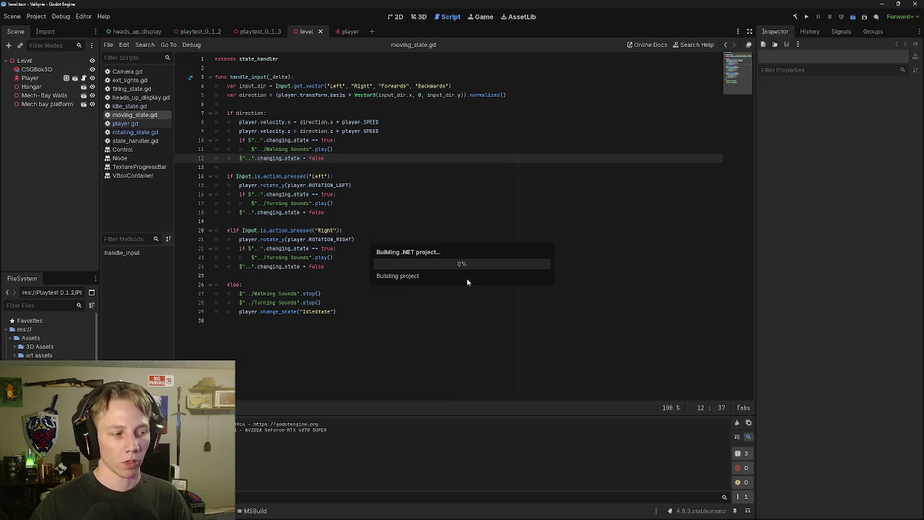
key(w)
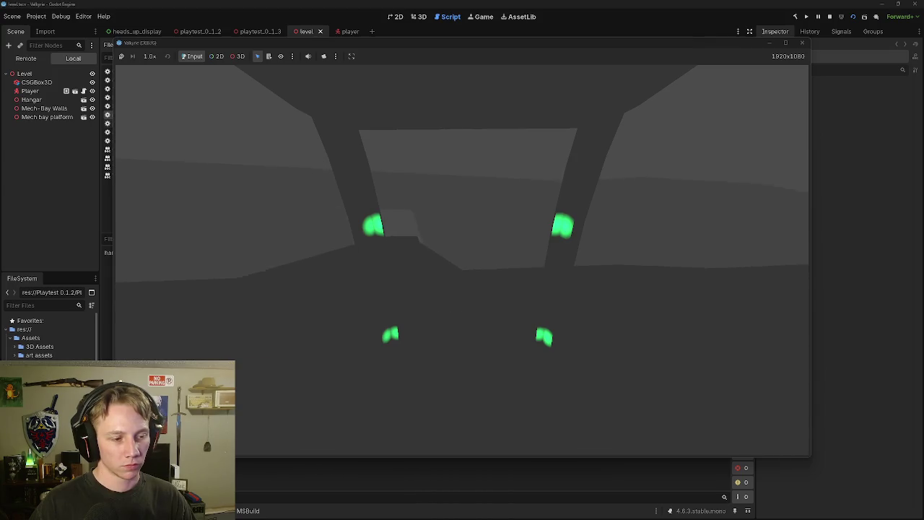
key(Escape)
click(475, 283)
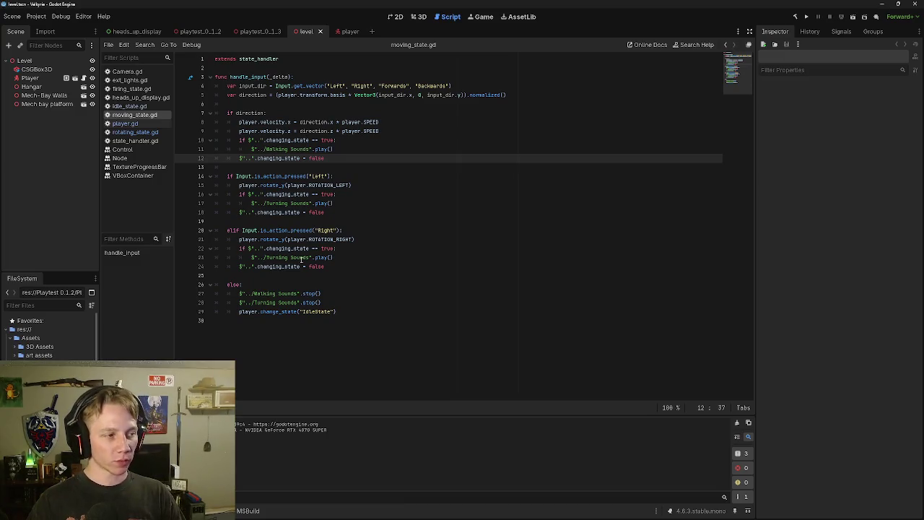
click(376, 214)
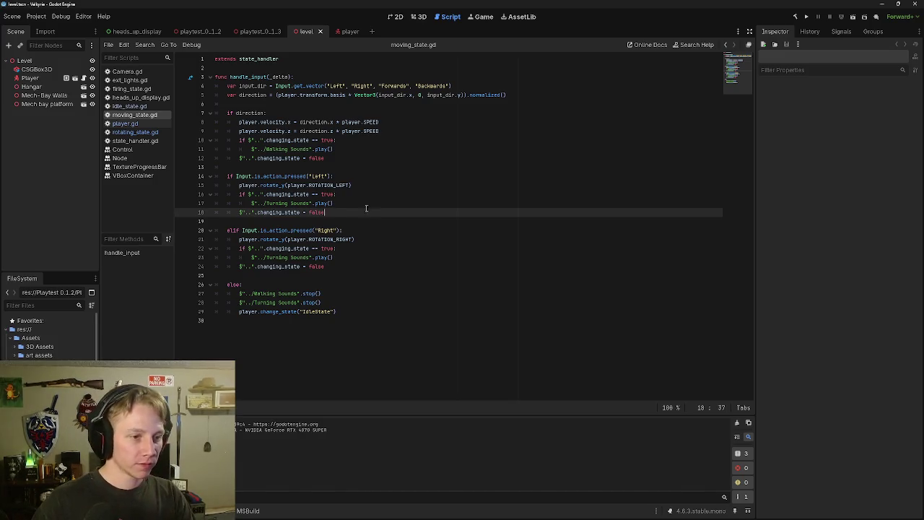
Turn the Right check's elif on line 20 into a plain if.
click(233, 230)
key(BackSpace)
key(Delete)
key(Down)
key(Down)
key(Down)
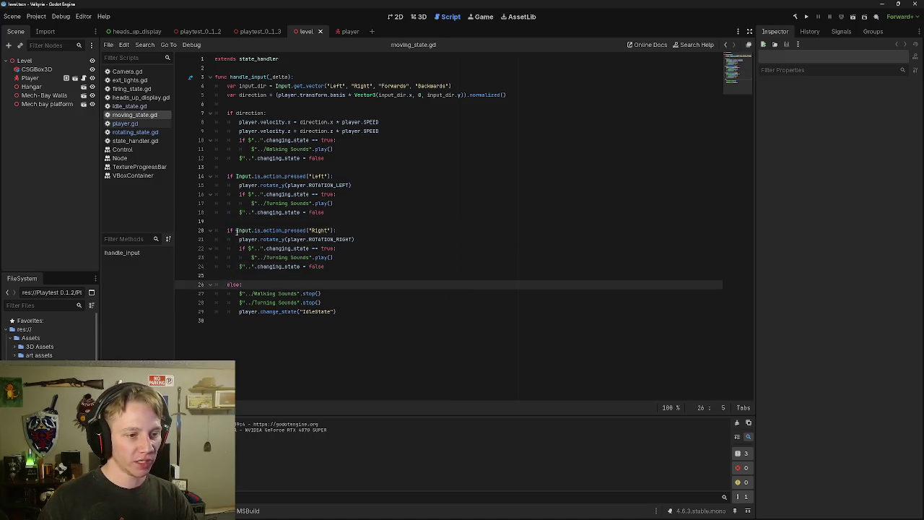
key(Up)
key(Up)
key(Up)
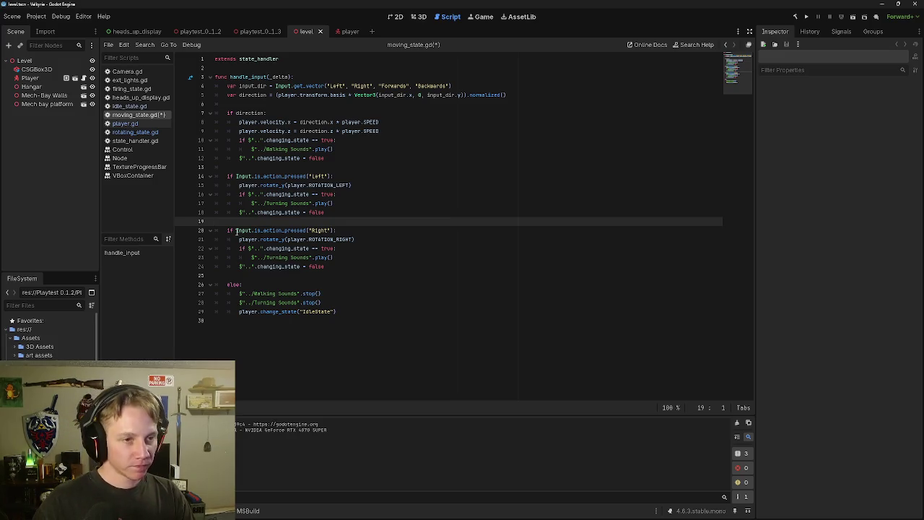
Replace "Left" and "Right" in get_vector with "Void", "Void" on line 4.
click(341, 85)
key(BackSpace)
key(BackSpace)
key(BackSpace)
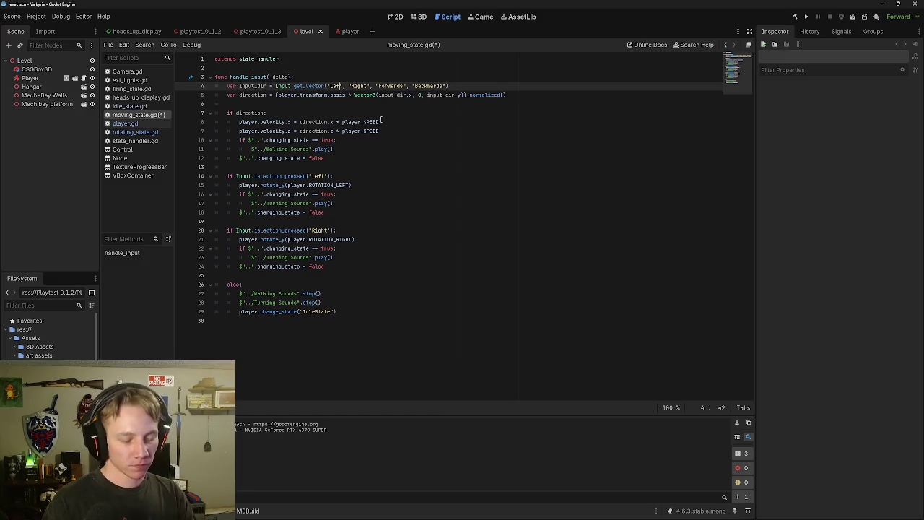
text(Cold)
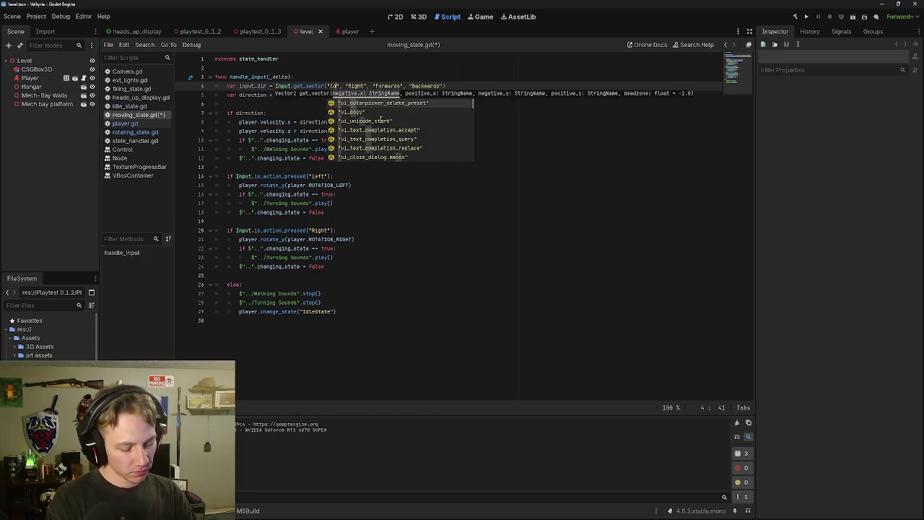
key(BackSpace)
key(BackSpace)
key(BackSpace)
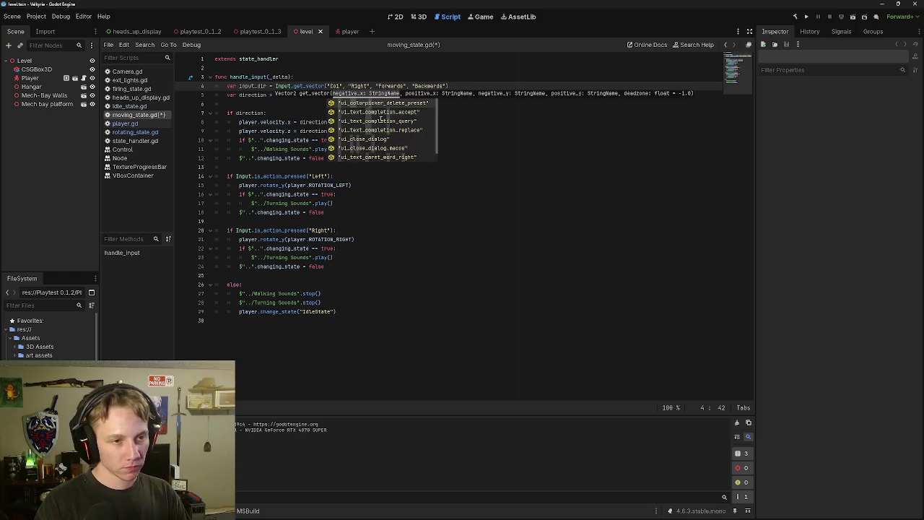
text(Void)
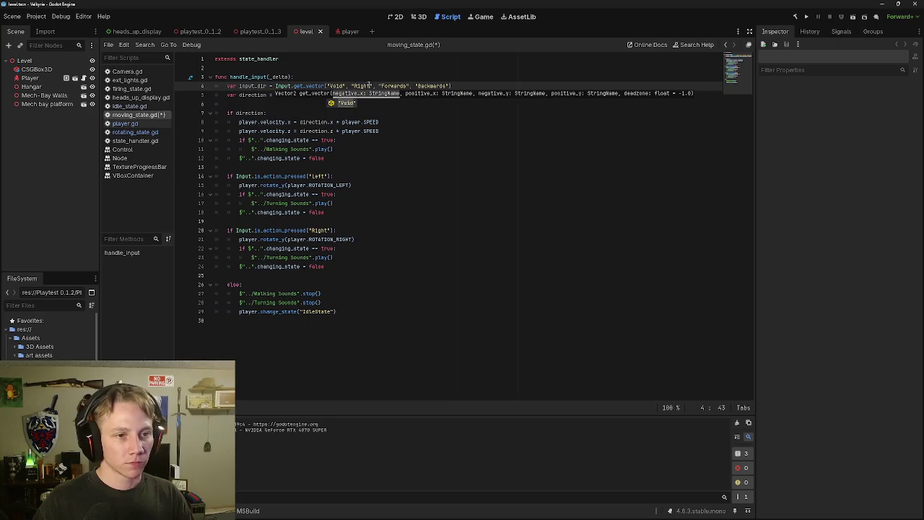
click(370, 85)
key(BackSpace)
key(BackSpace)
key(BackSpace)
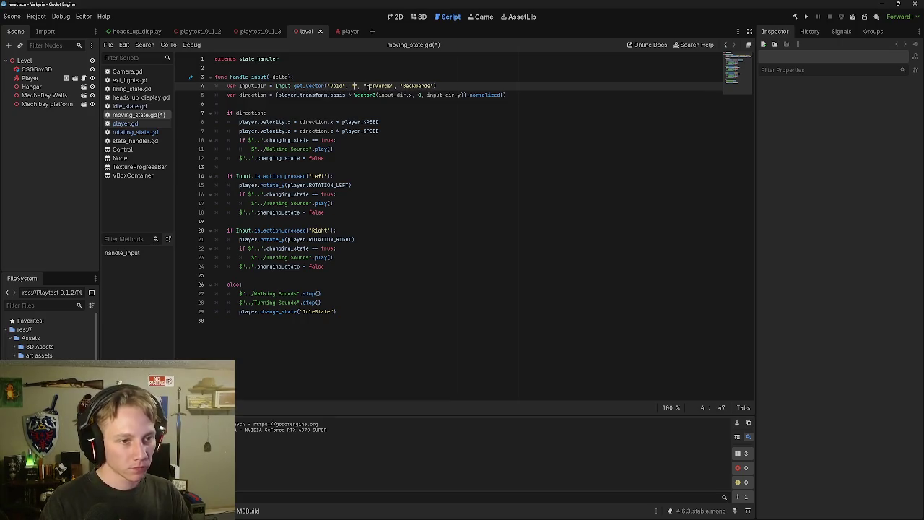
text(V)
key(Return)
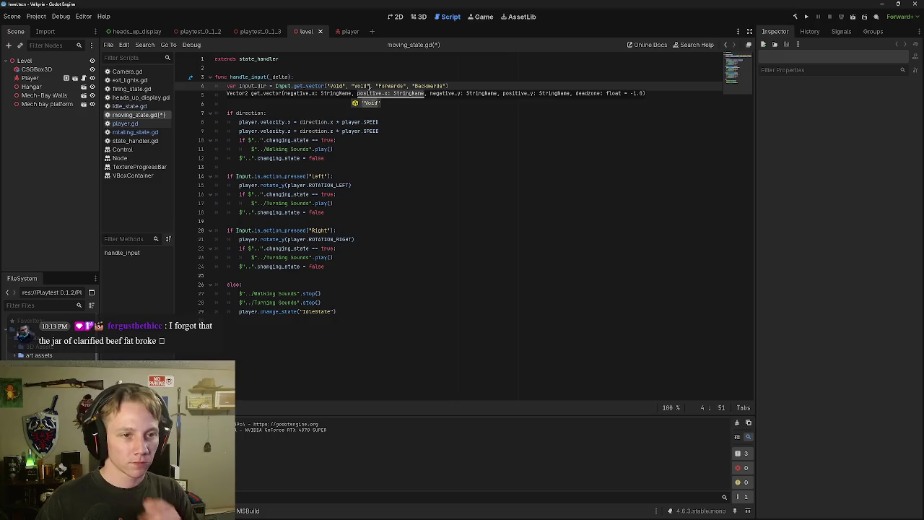
click(453, 112)
click(452, 144)
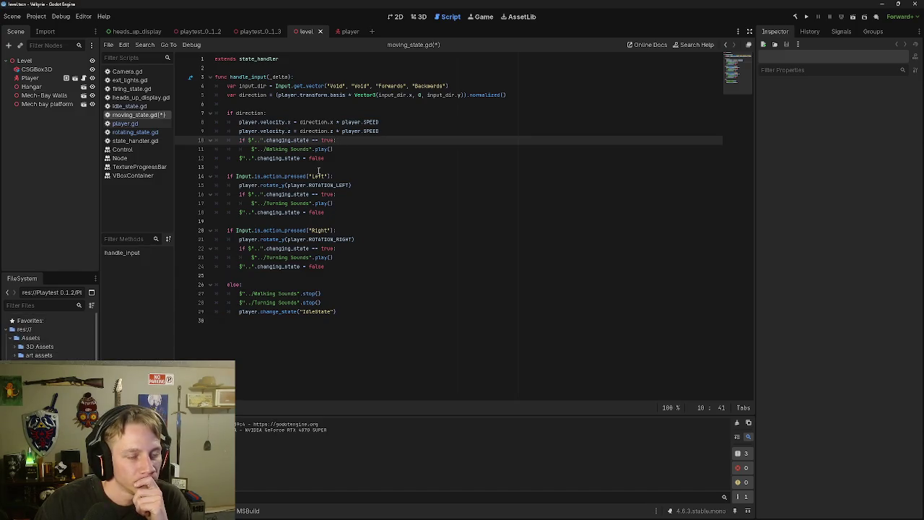
click(359, 148)
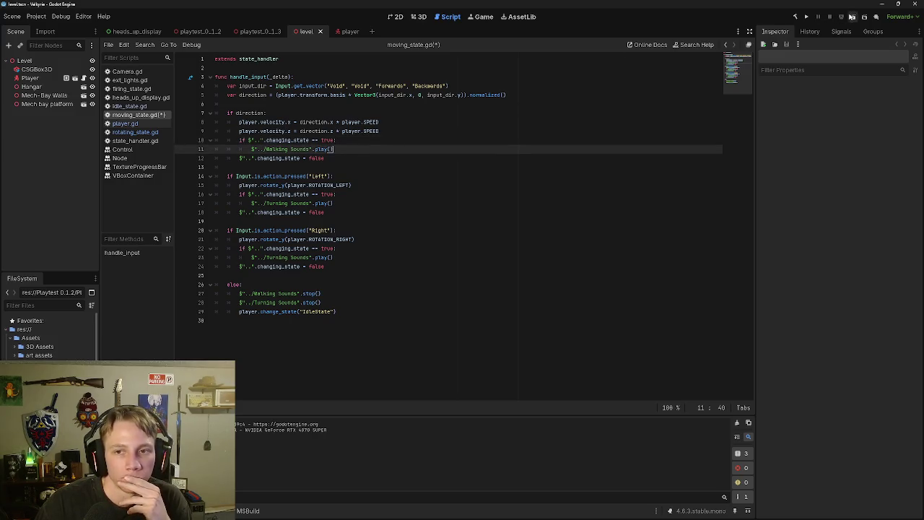
click(853, 16)
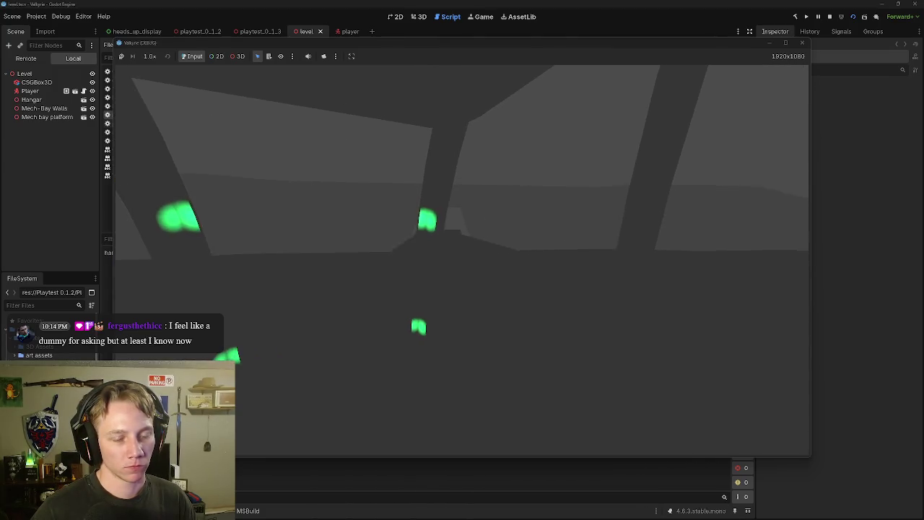
key(d)
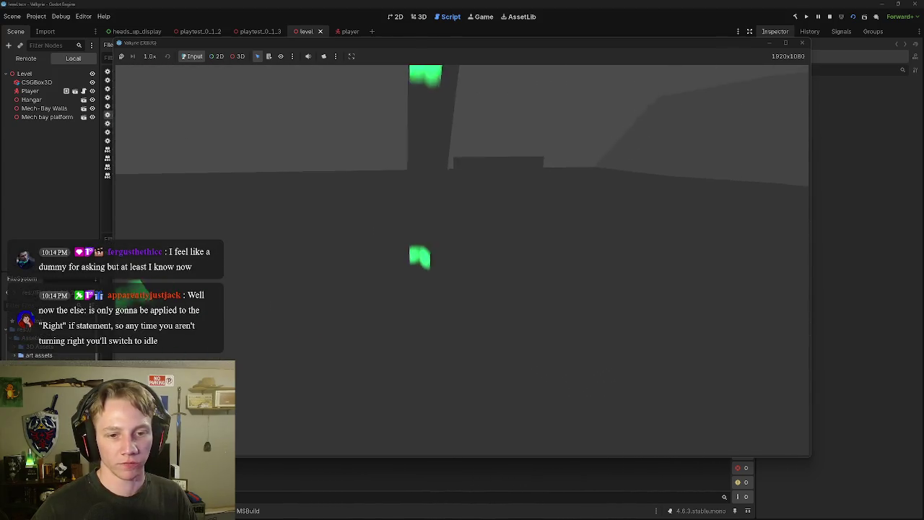
key(Escape)
click(801, 44)
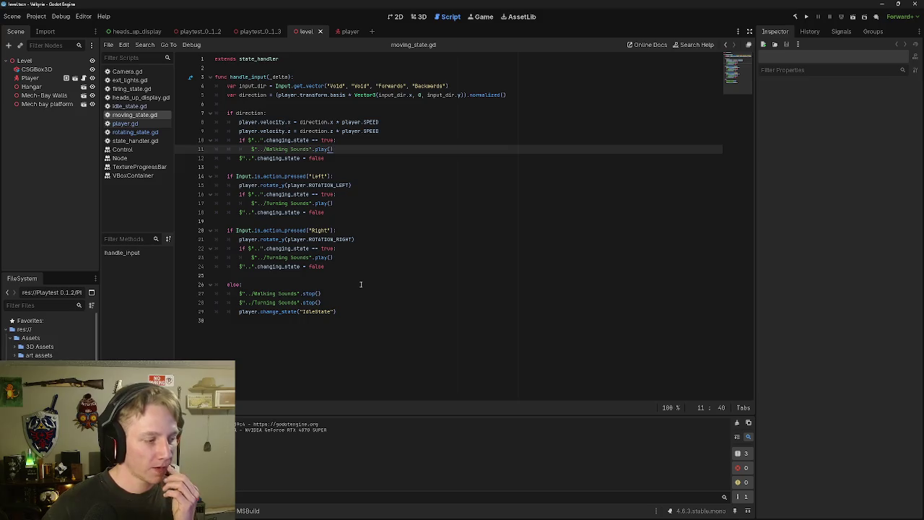
Make the Right (line 20) and Left (line 14) checks elif branches, then rerun the game.
click(229, 231)
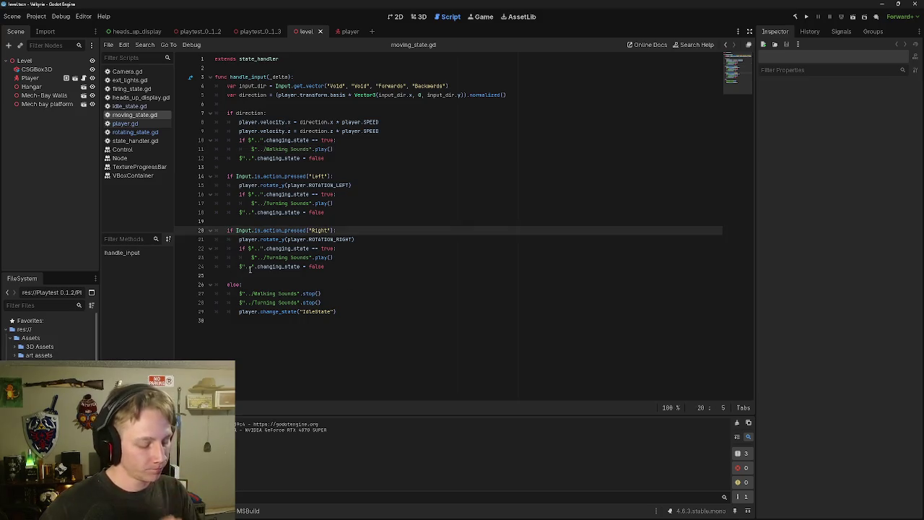
text(el)
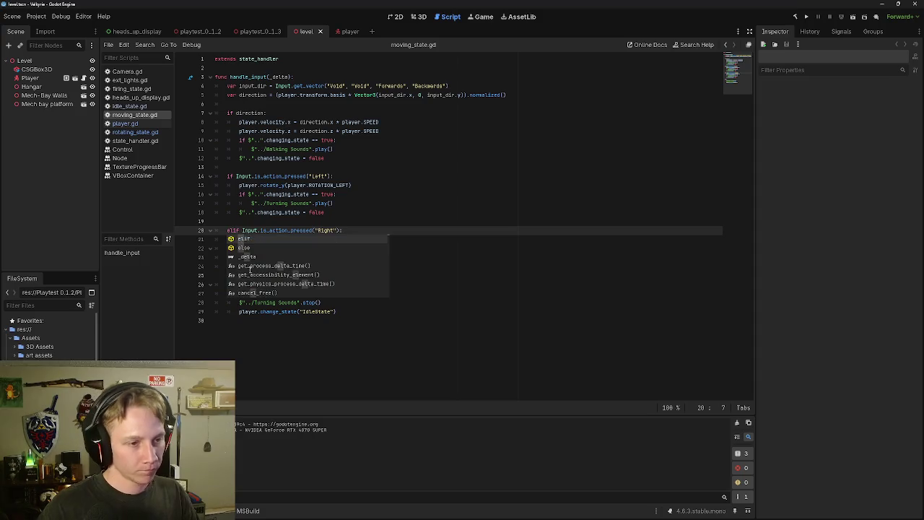
click(227, 176)
text(el)
click(375, 158)
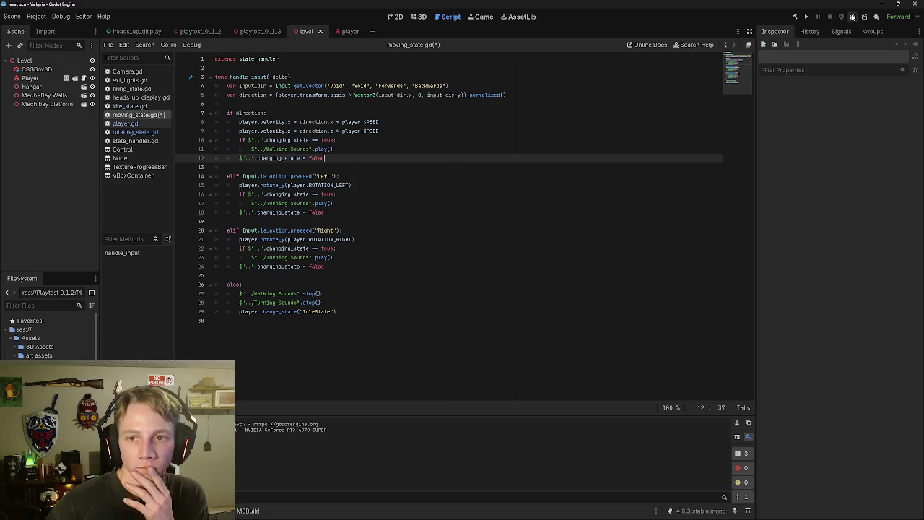
click(852, 17)
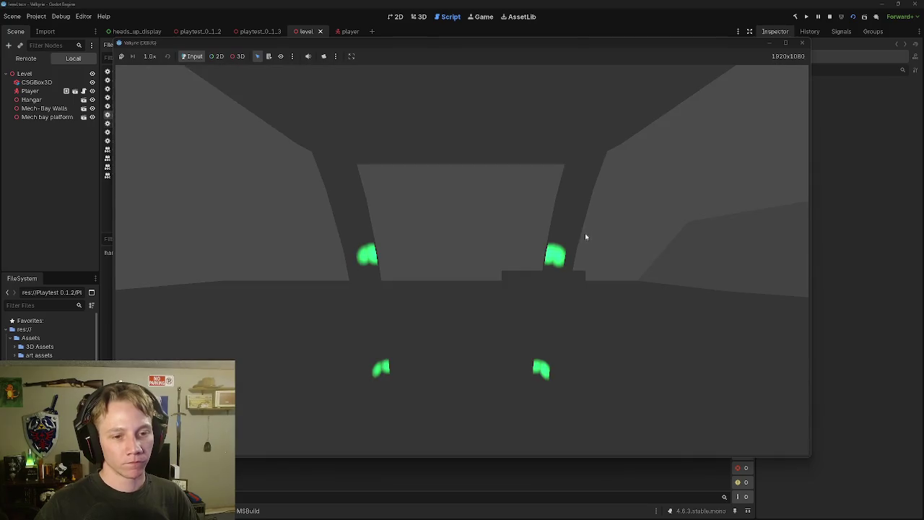
click(585, 236)
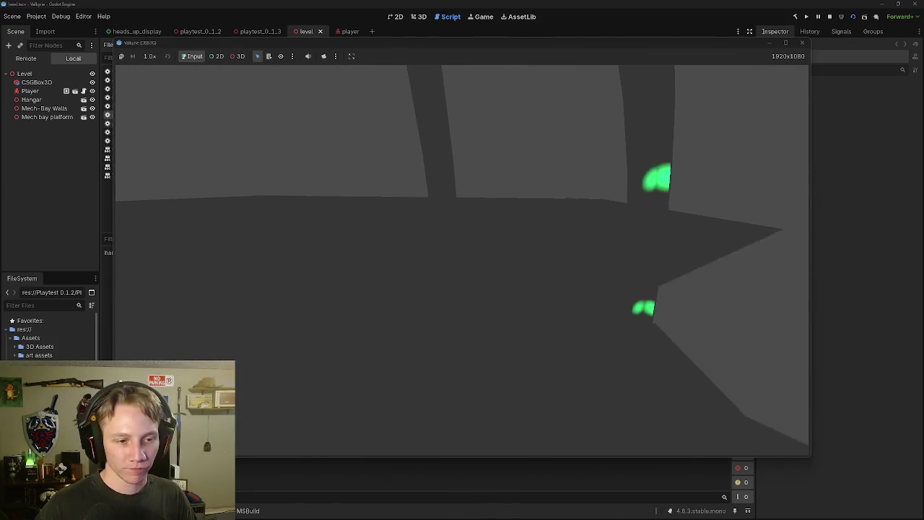
key(Escape)
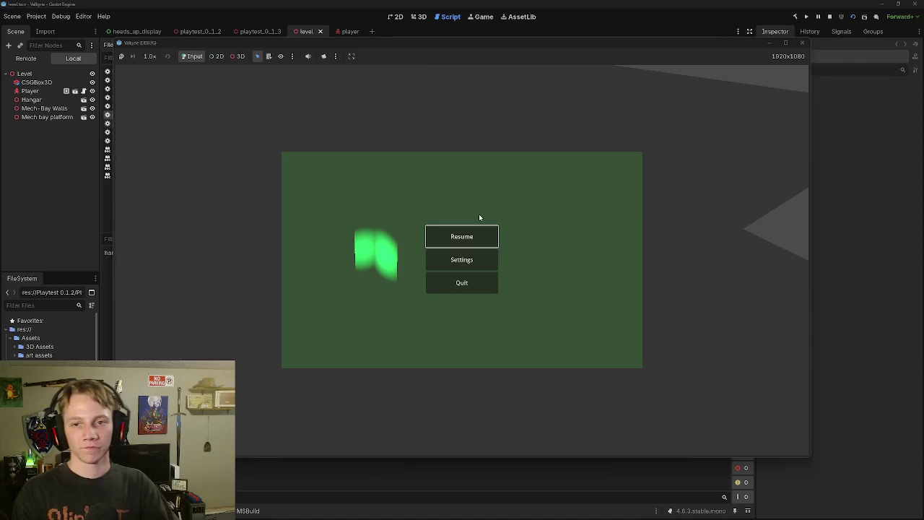
click(429, 288)
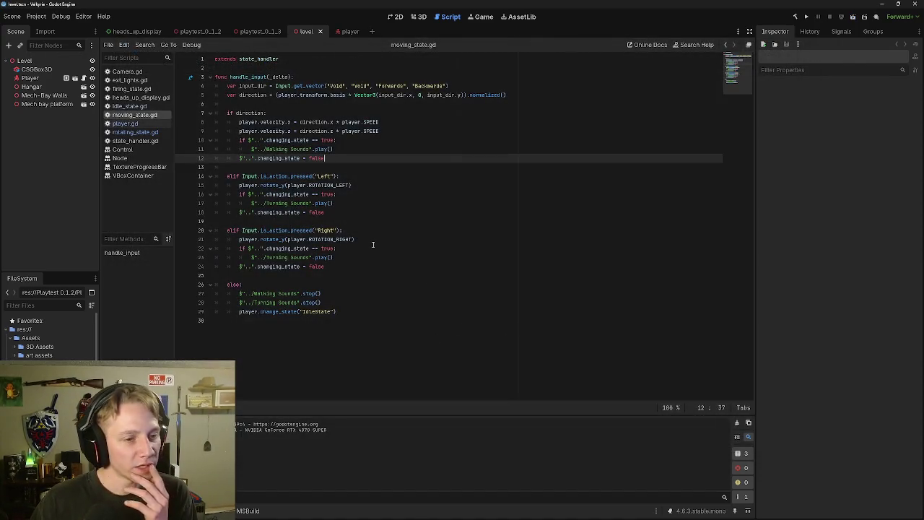
Add the preview environment and sun to the level, then open the player scene's script.
click(381, 245)
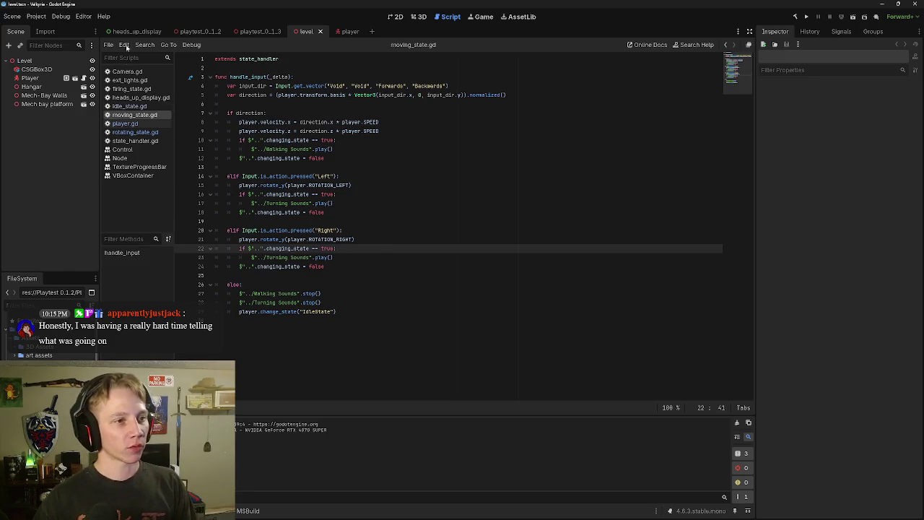
click(419, 17)
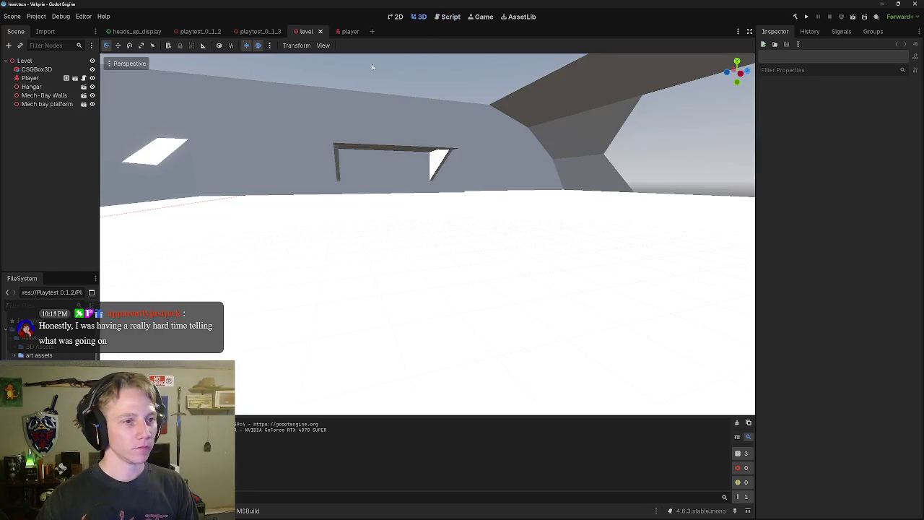
click(269, 44)
click(316, 243)
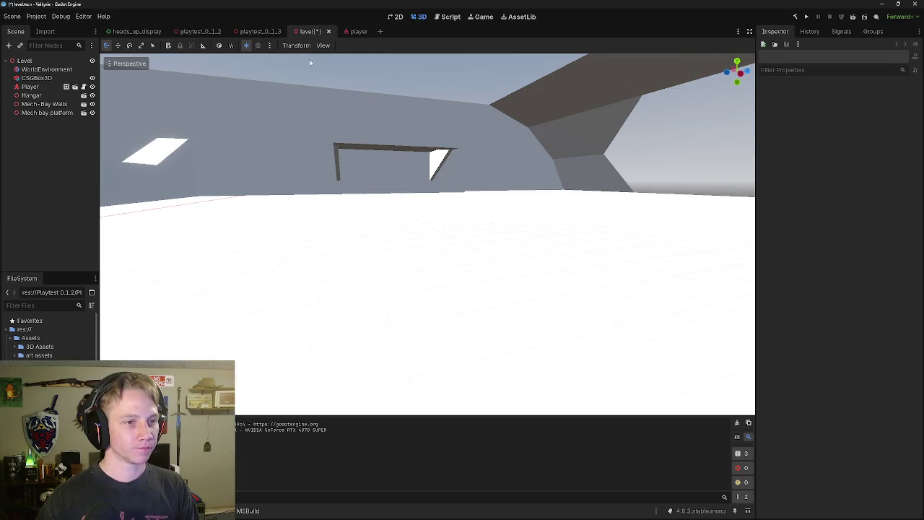
click(267, 44)
click(252, 243)
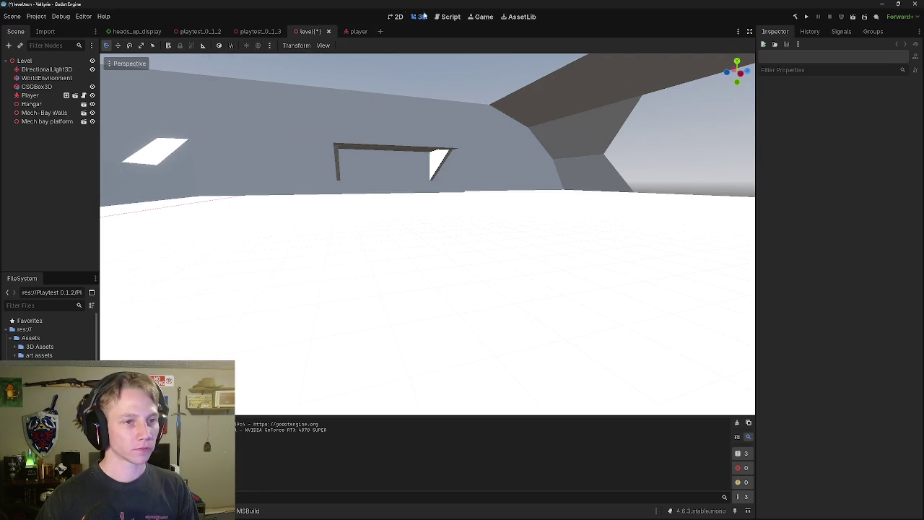
click(350, 33)
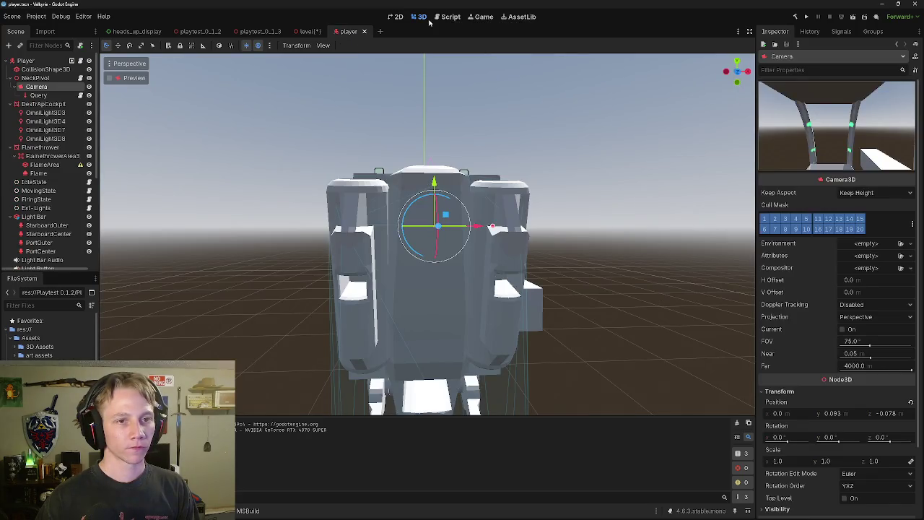
click(446, 16)
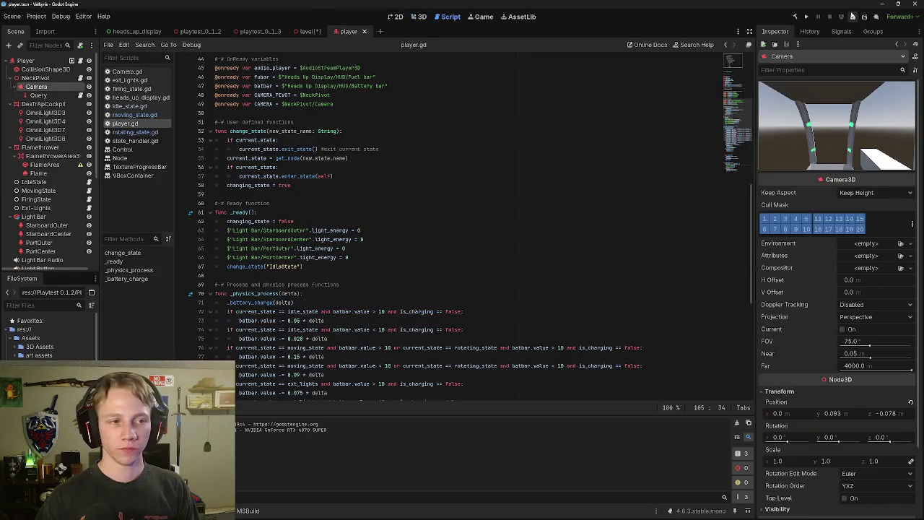
Save and run the level scene to playtest the new lighting, then quit to the editor.
click(295, 33)
click(841, 17)
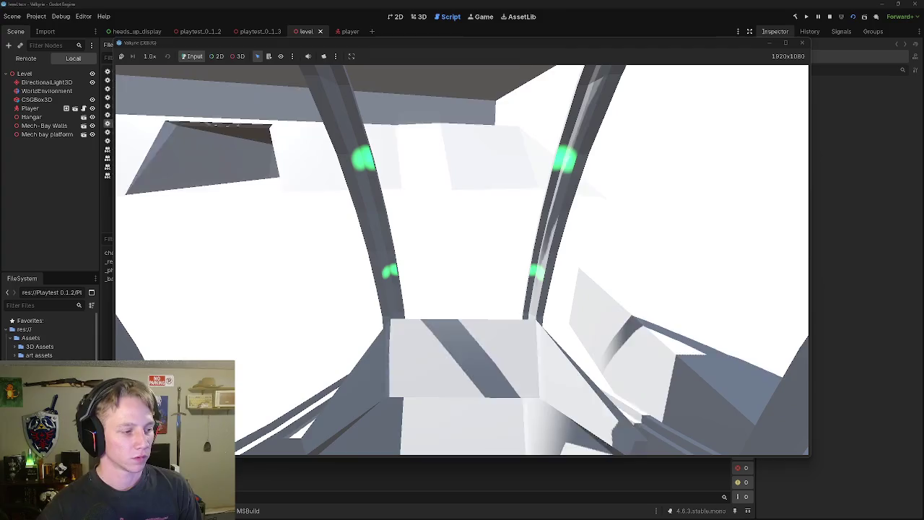
key(Escape)
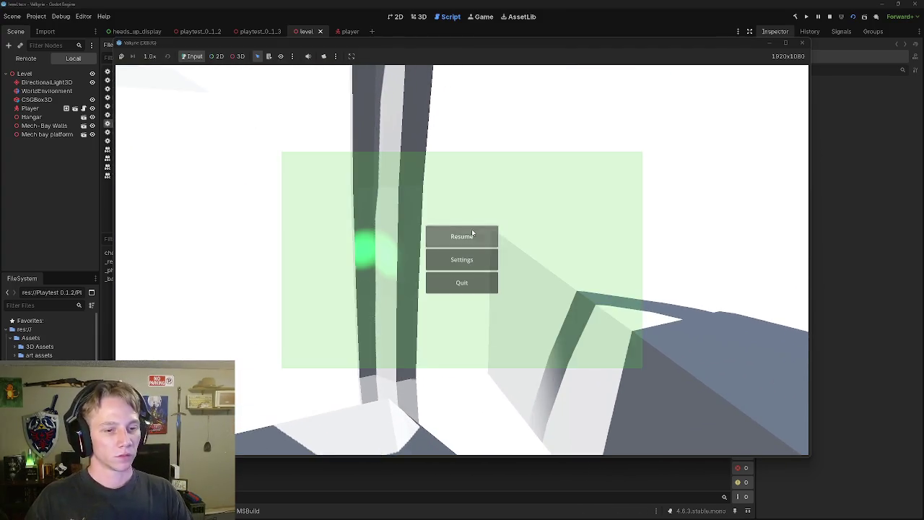
click(462, 282)
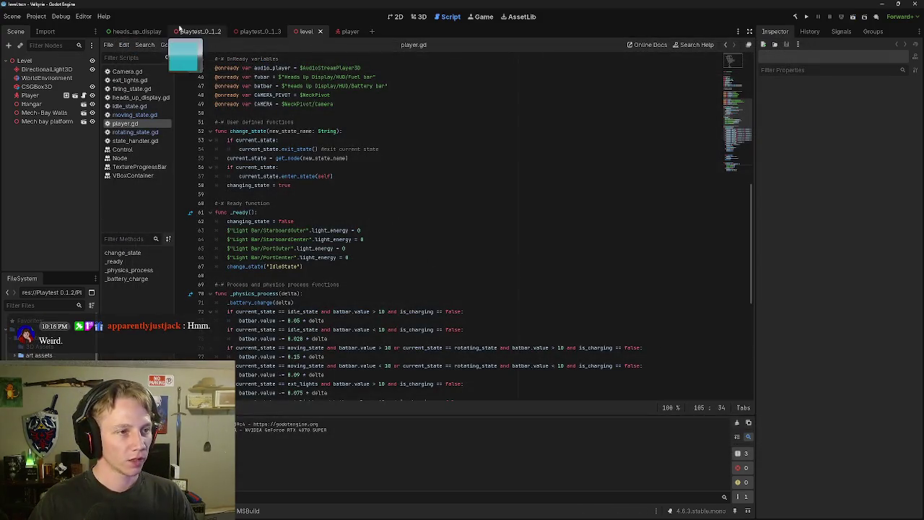
click(341, 32)
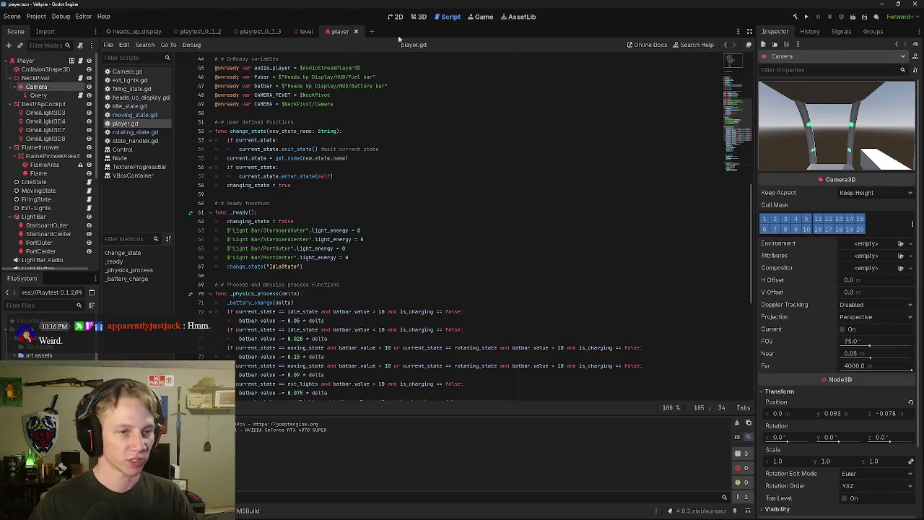
click(126, 116)
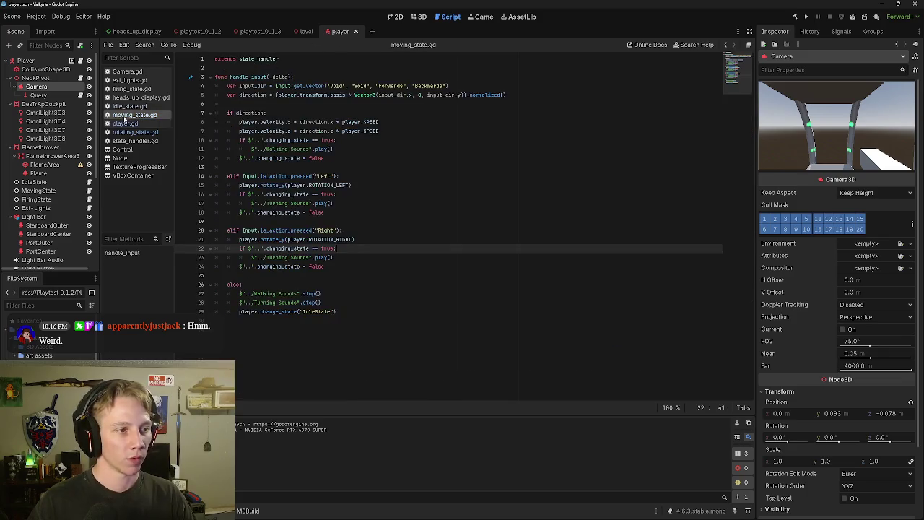
click(353, 157)
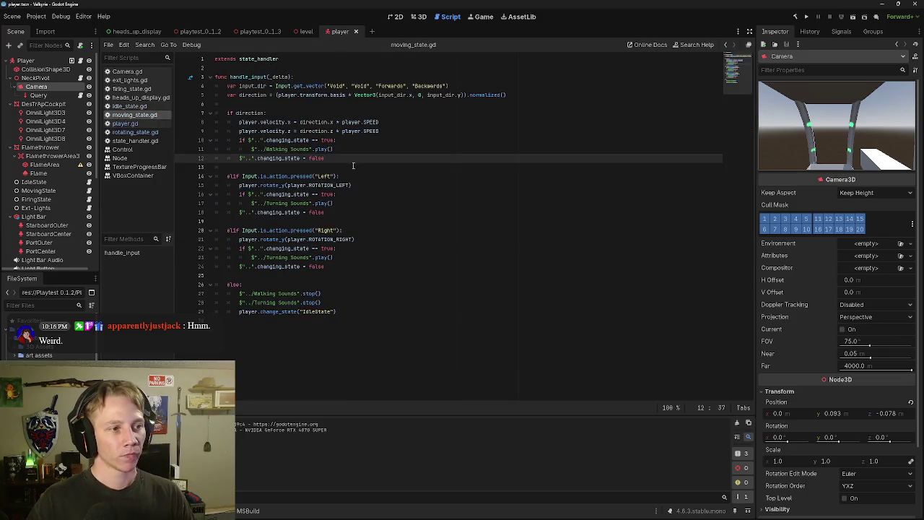
click(128, 106)
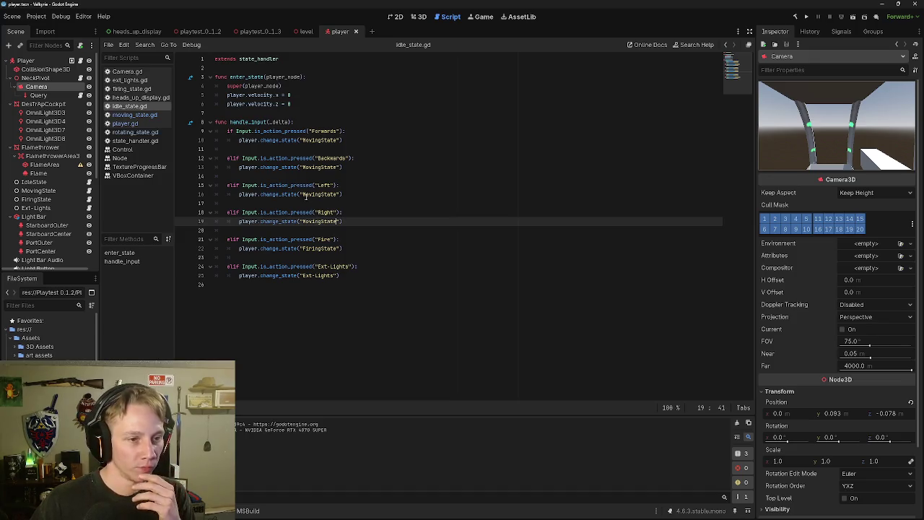
click(135, 115)
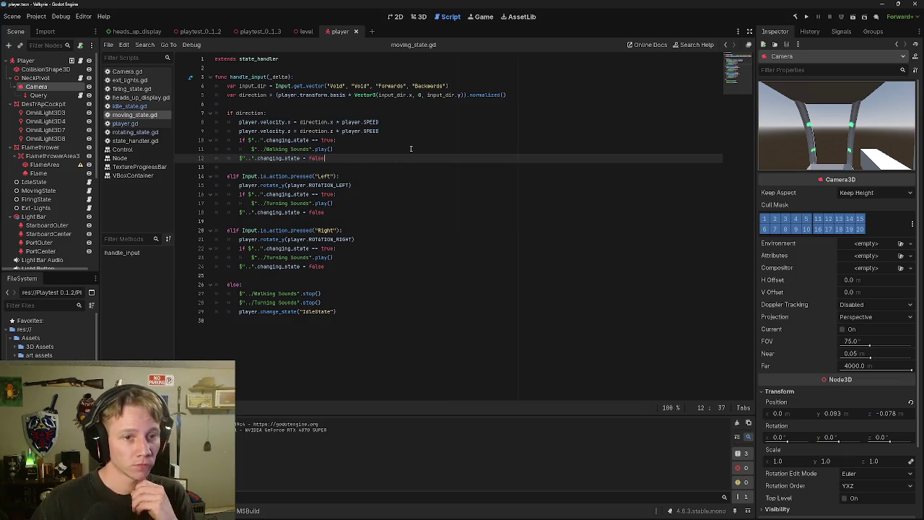
click(344, 140)
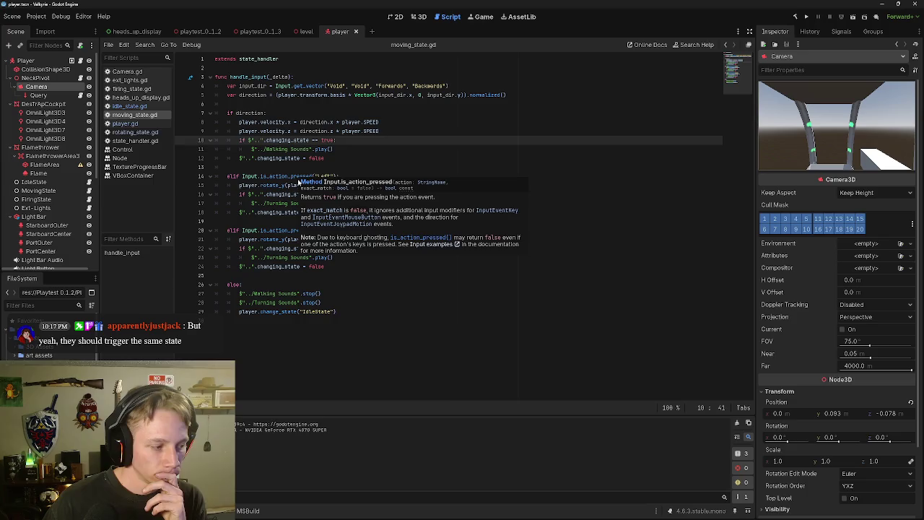
click(304, 169)
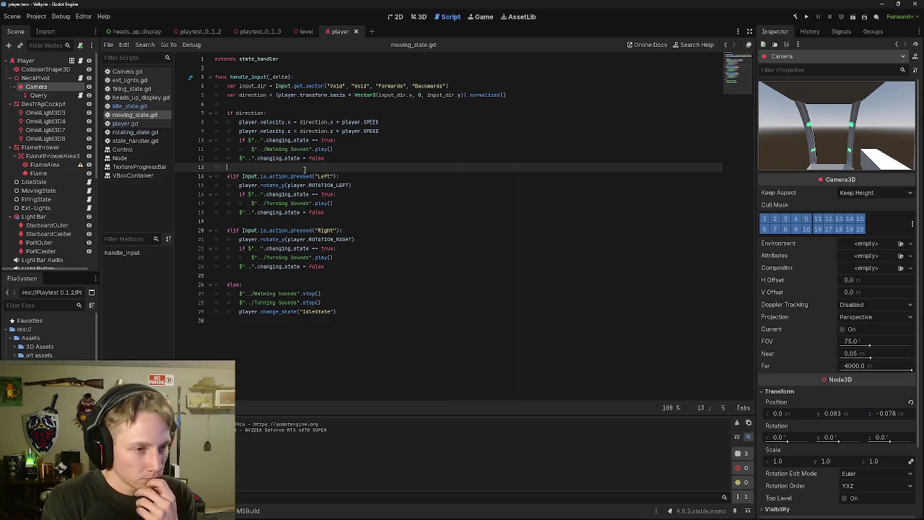
key(Down)
key(Down)
key(Down)
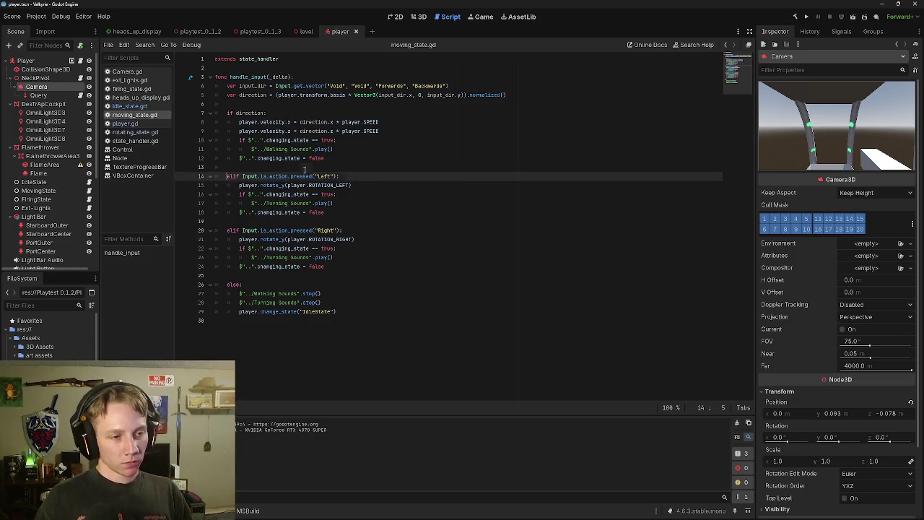
key(Down)
key(Down)
key(Up)
key(Up)
key(Up)
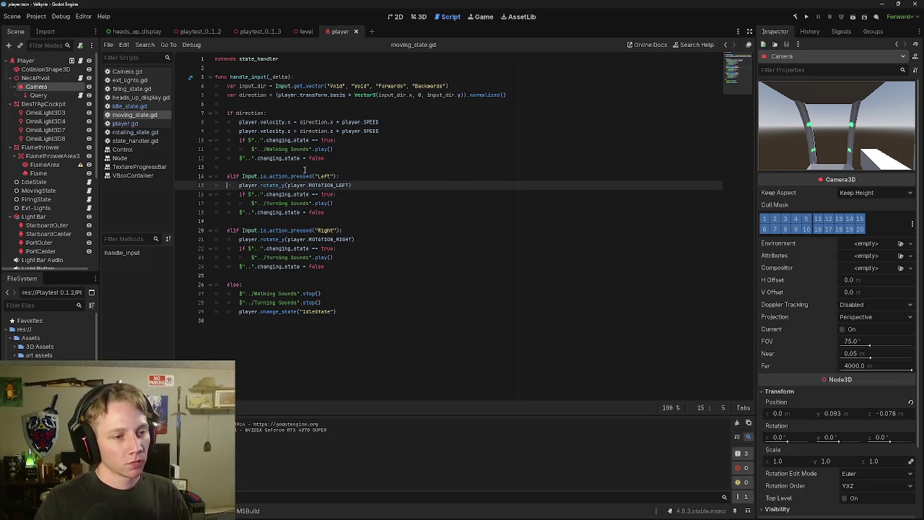
key(Up)
key(Up)
key(Up)
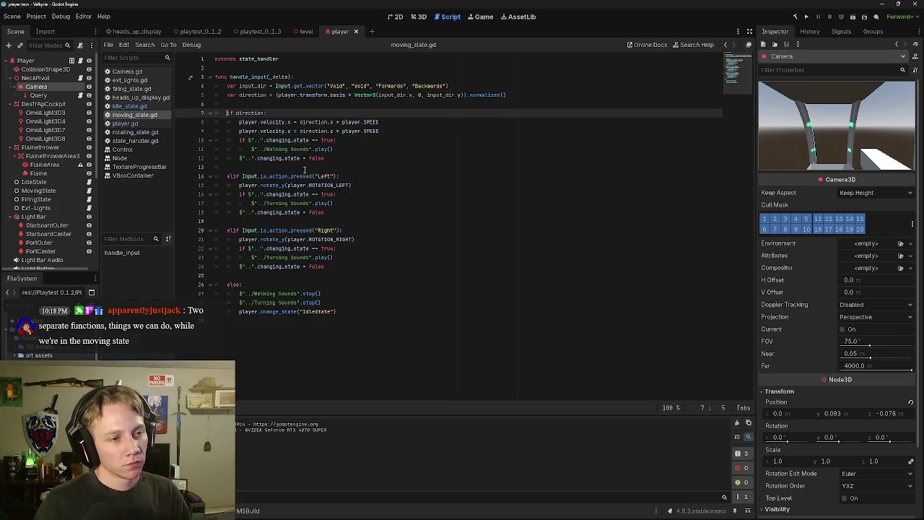
key(Home)
key(Left)
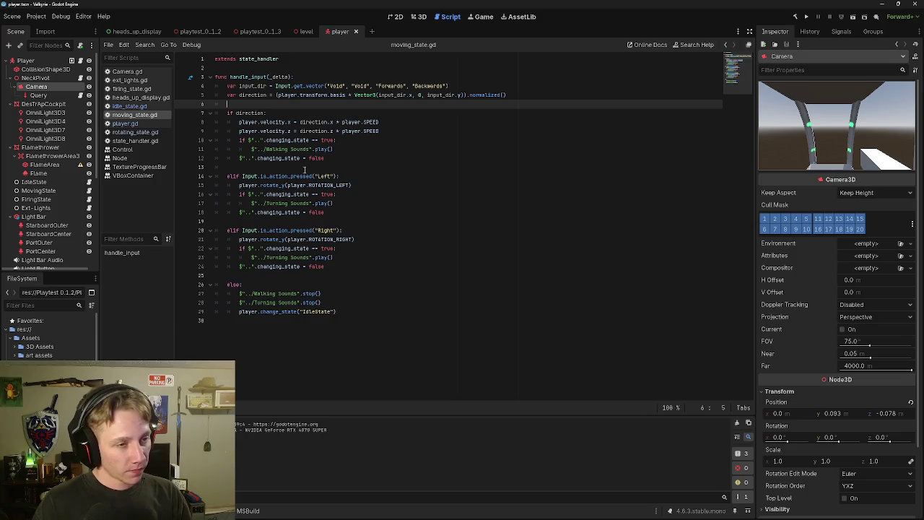
key(Down)
key(Down)
key(Down)
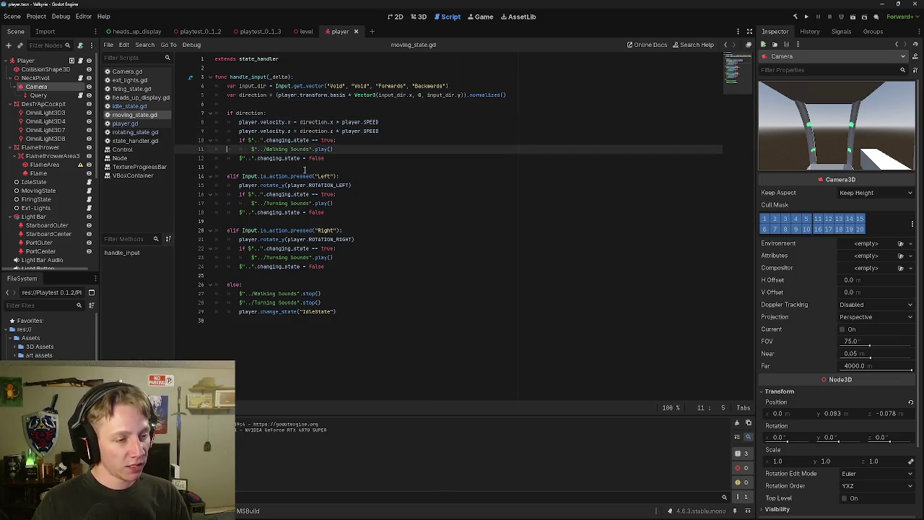
key(Up)
key(Up)
key(Right)
key(Right)
key(Right)
key(Up)
key(Up)
key(Up)
key(Up)
key(Up)
key(Up)
key(Down)
key(Down)
key(Down)
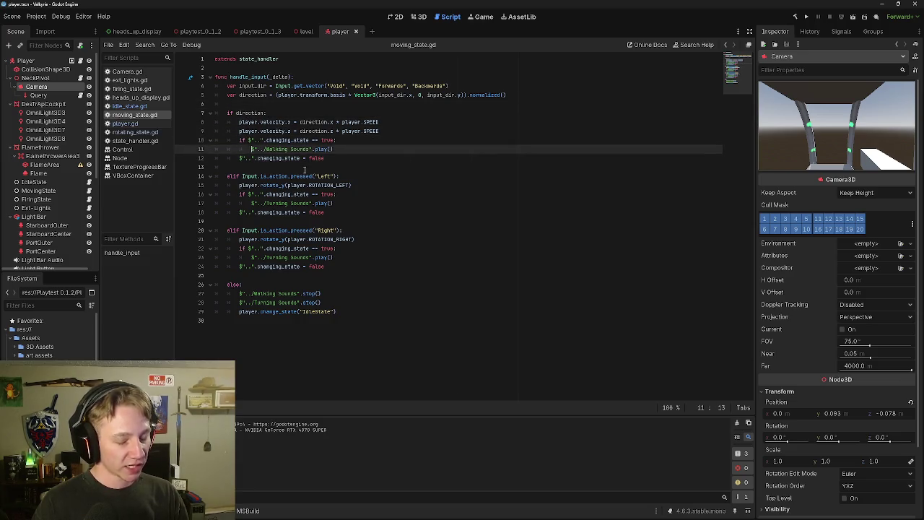
key(Down)
key(Down)
key(Down)
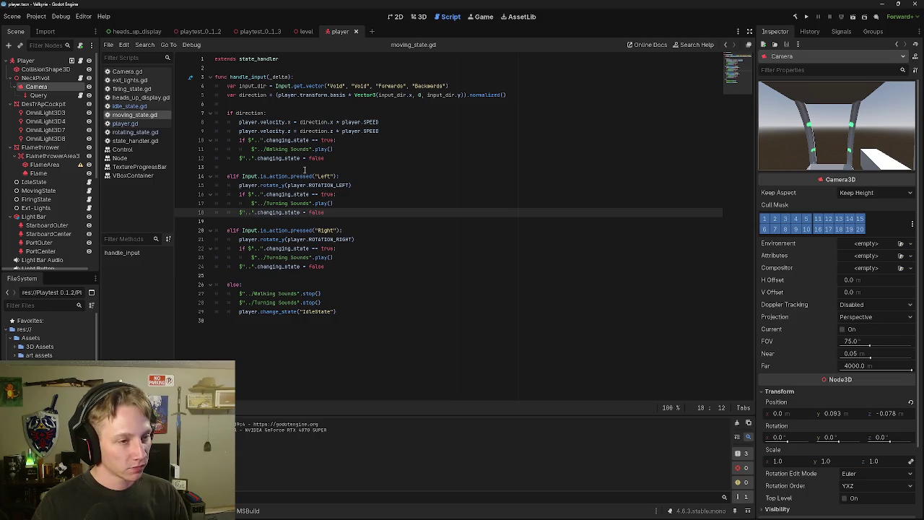
key(Up)
key(Up)
key(Up)
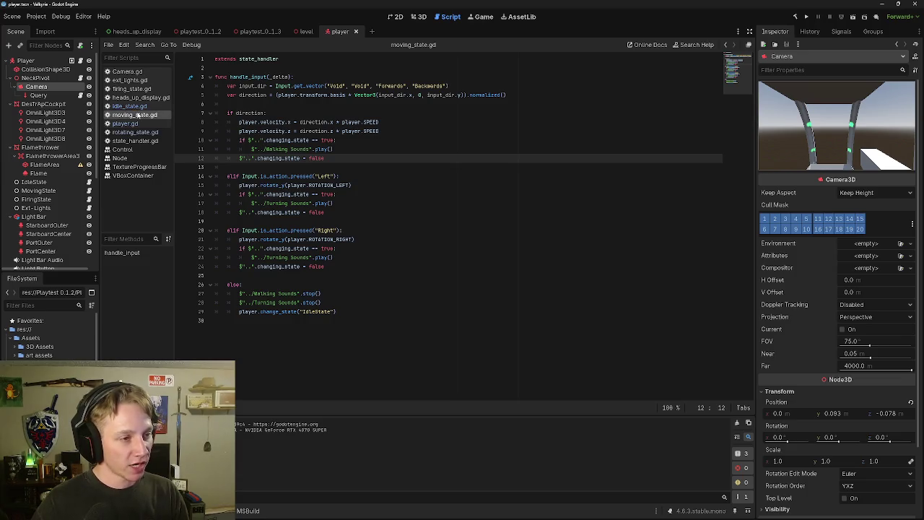
key(Down)
key(Down)
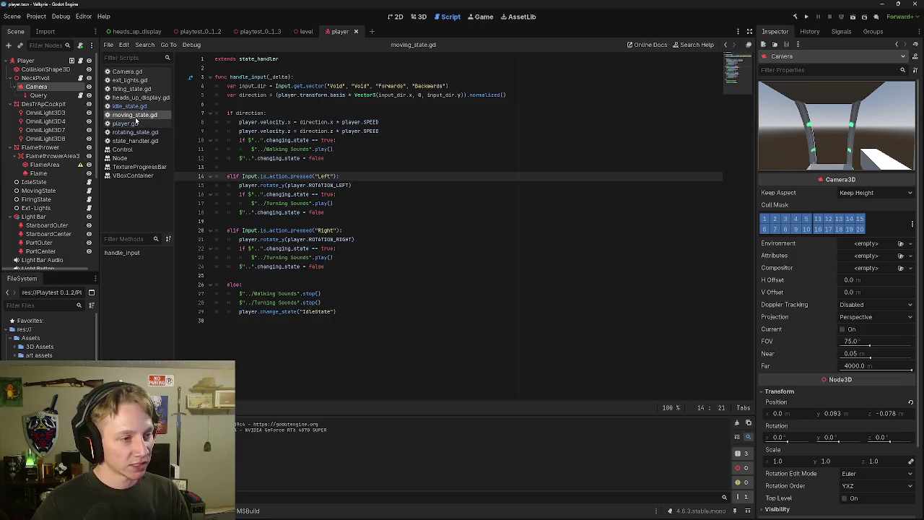
click(361, 176)
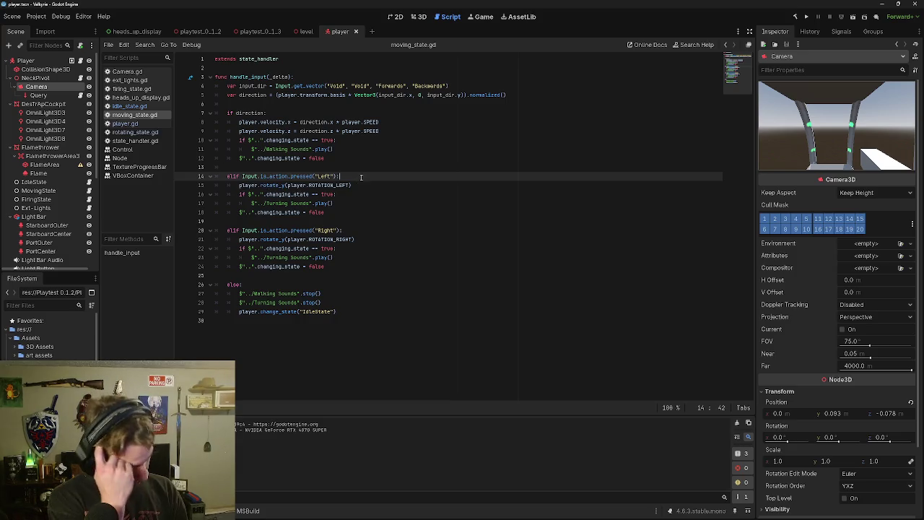
key(Down)
key(Down)
key(Down)
key(Up)
key(Up)
key(Up)
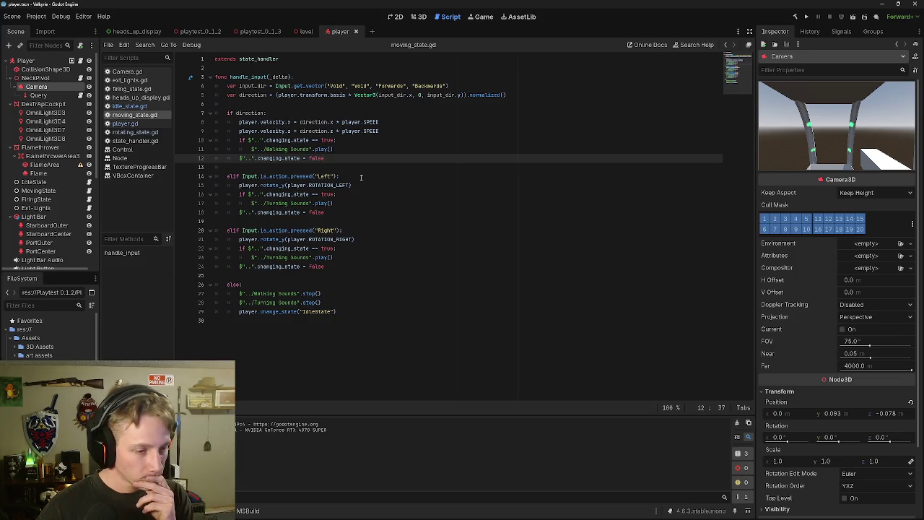
key(Up)
key(End)
key(Up)
key(End)
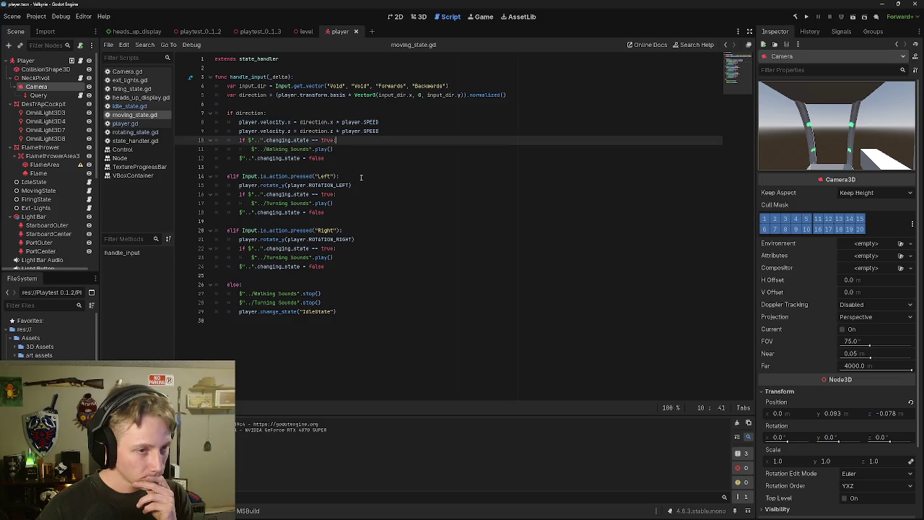
key(Down)
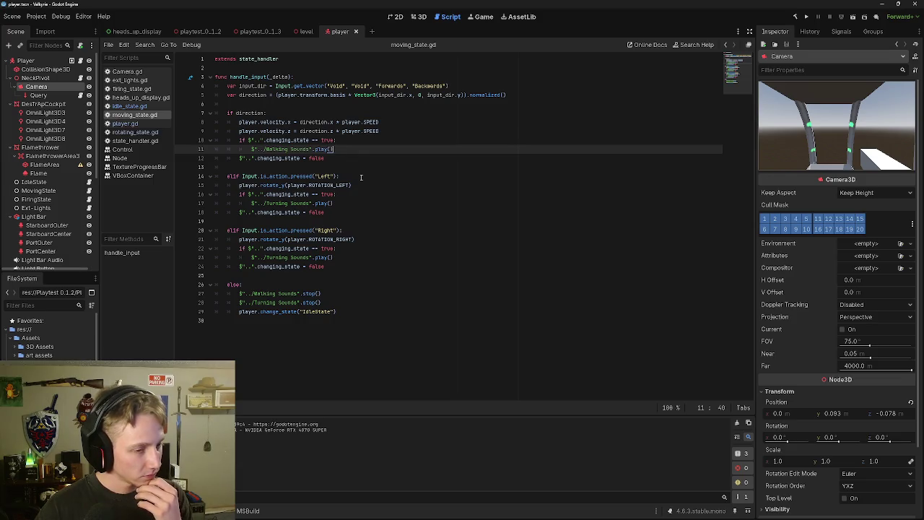
key(Down)
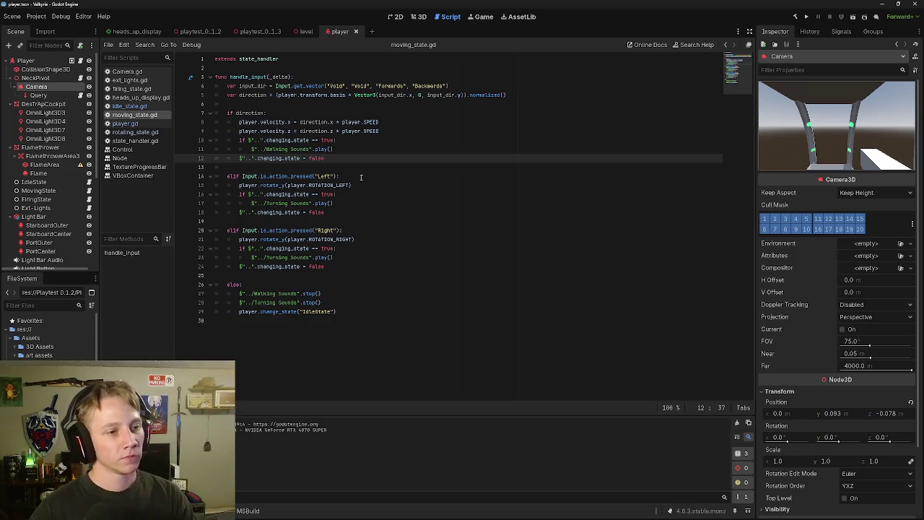
key(Up)
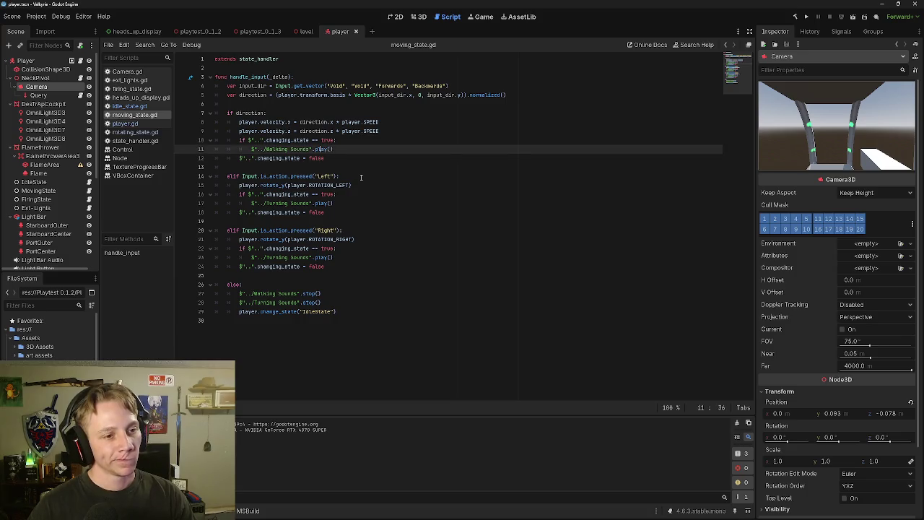
key(Right)
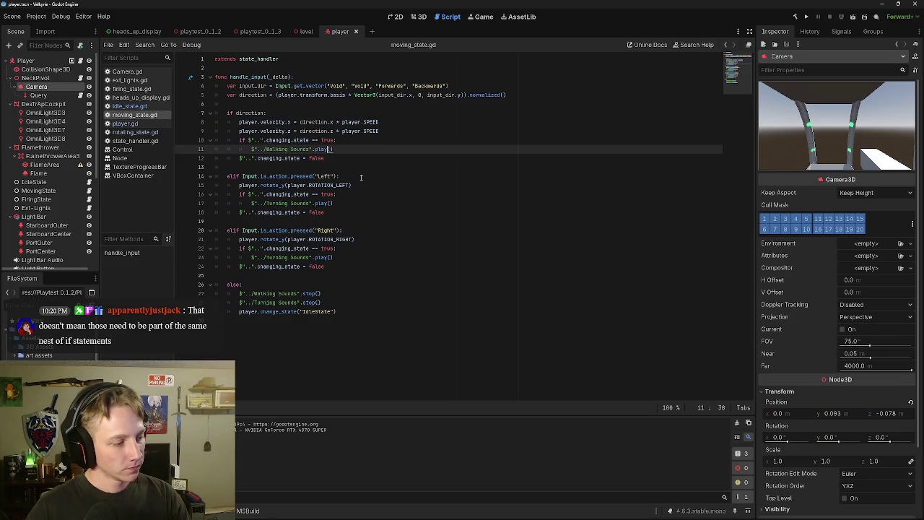
key(Down)
key(Down)
key(Down)
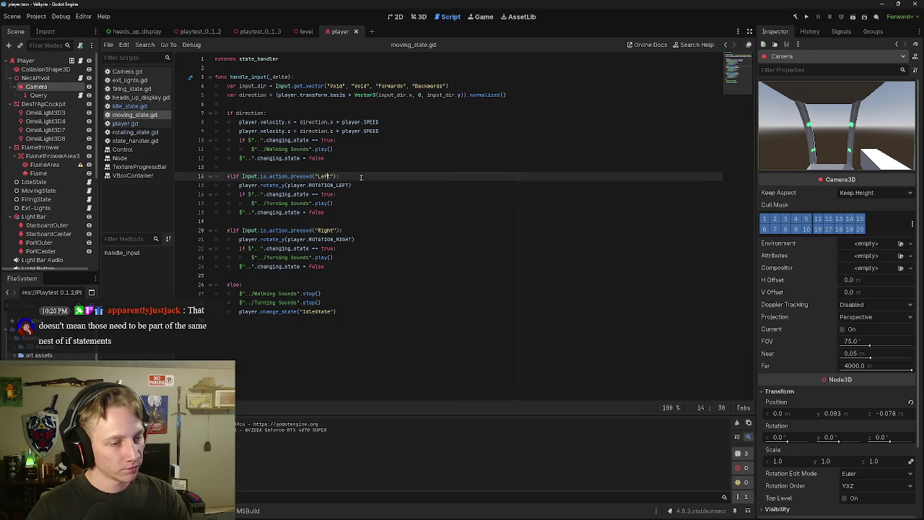
key(Left)
key(Left)
key(Left)
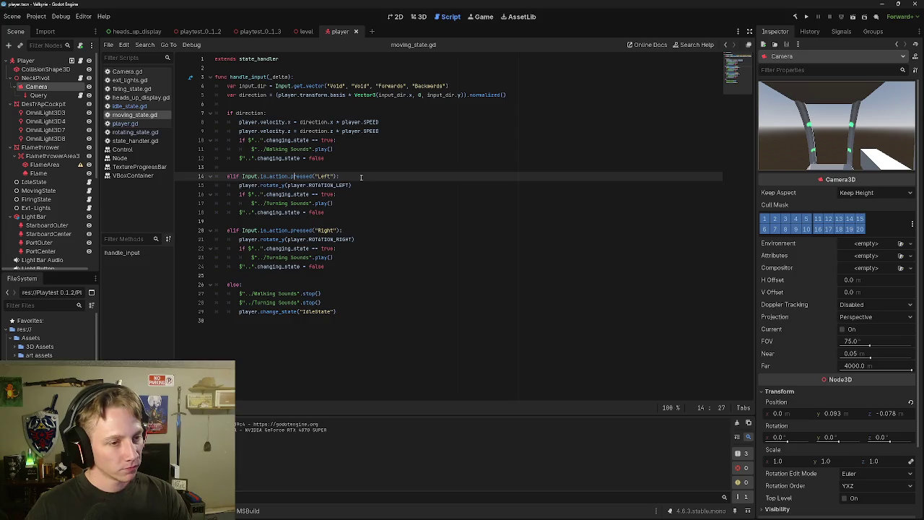
key(Left)
key(Left)
key(Left)
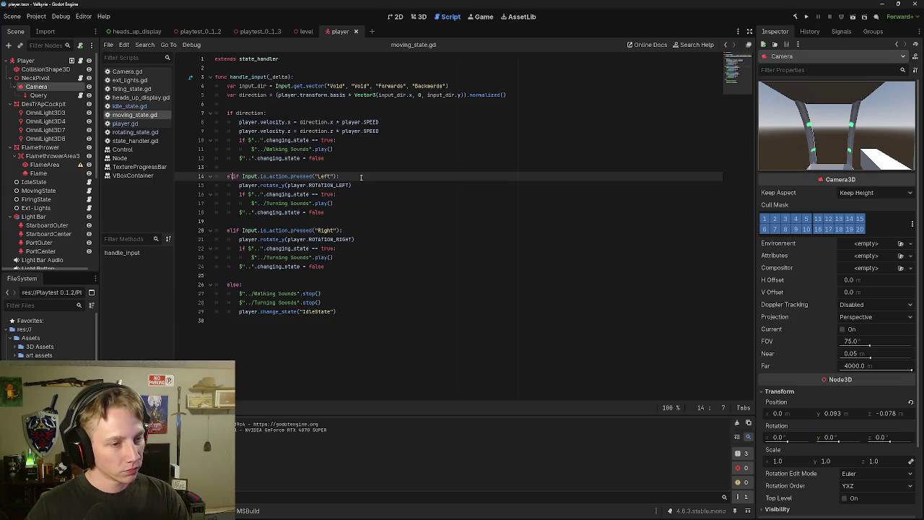
key(Down)
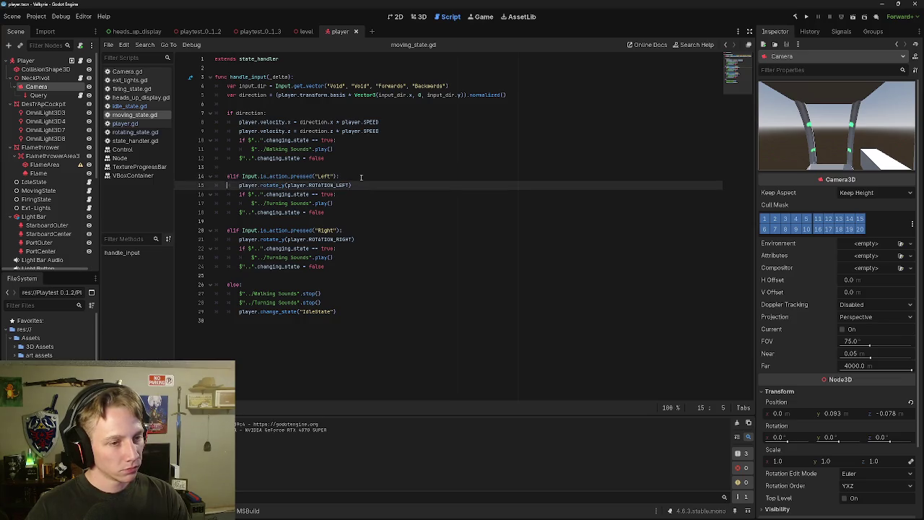
key(Up)
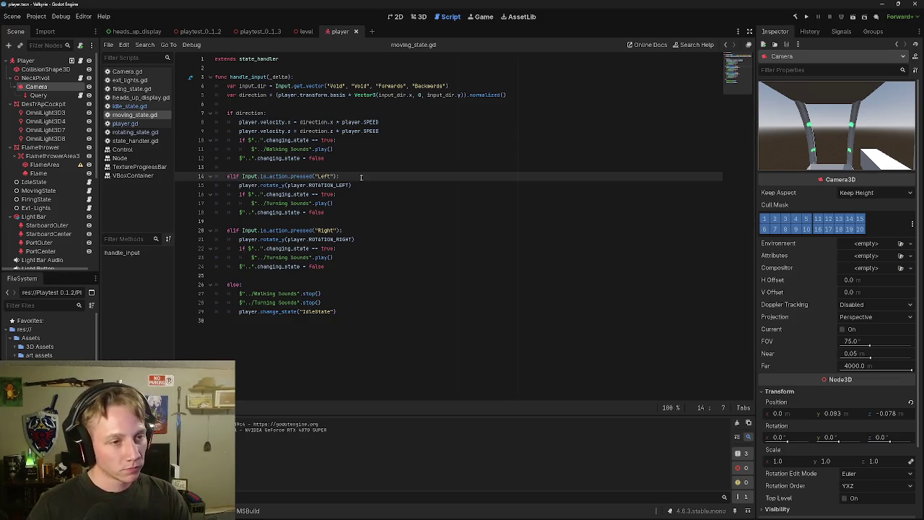
key(Up)
key(Up)
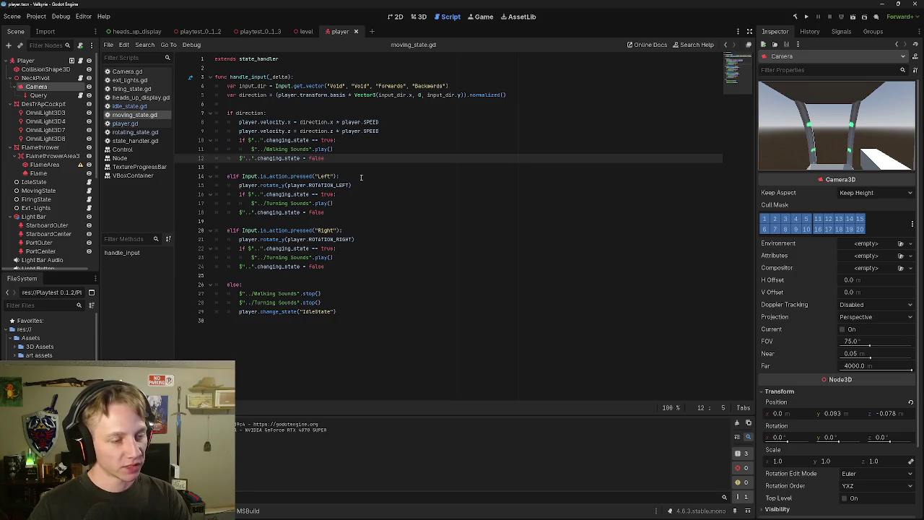
key(Up)
key(Up)
key(Up)
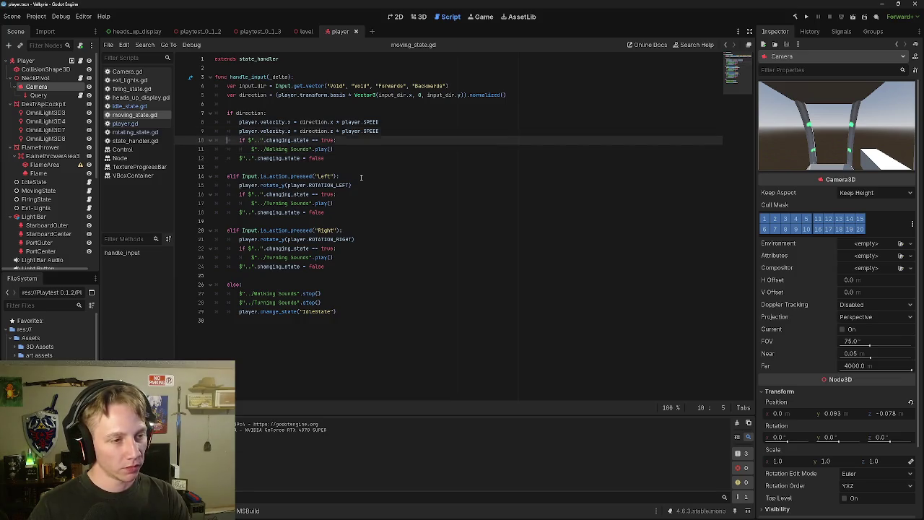
Change line 20's Right check from elif to a plain if, then line 14's Left check.
key(Down)
key(Down)
key(Down)
key(Down)
key(Down)
key(Down)
key(Up)
key(Up)
key(Up)
key(Up)
key(Up)
key(Down)
key(Right)
key(Down)
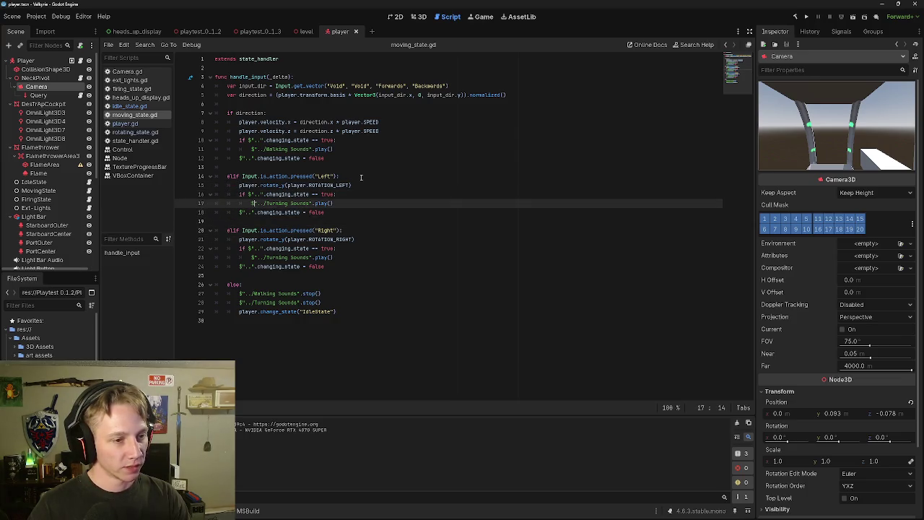
key(Down)
key(Down)
key(Down)
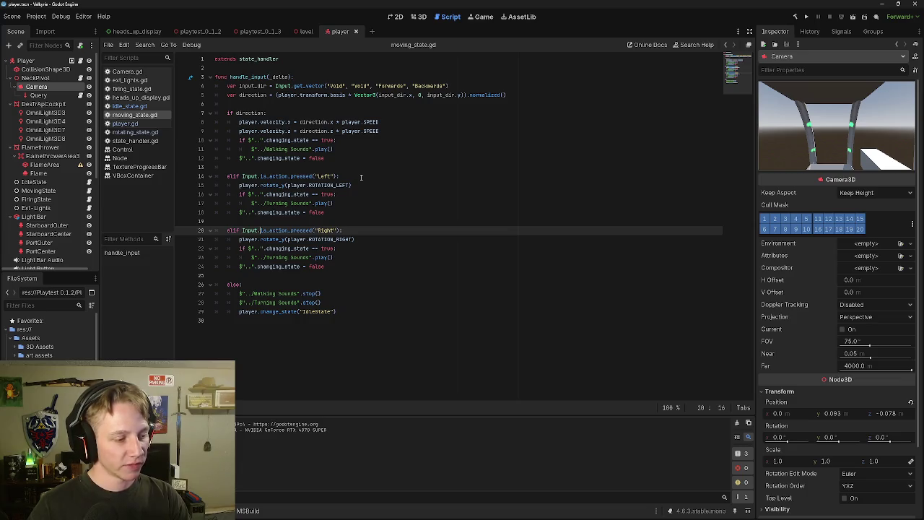
key(Left)
key(Left)
key(Left)
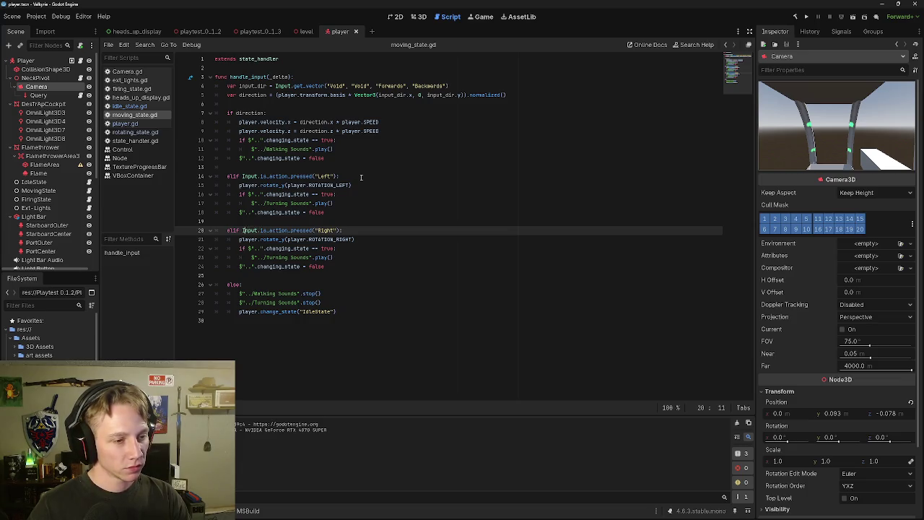
key(BackSpace)
key(BackSpace)
key(Up)
key(Up)
key(Up)
key(Up)
key(Up)
key(Delete)
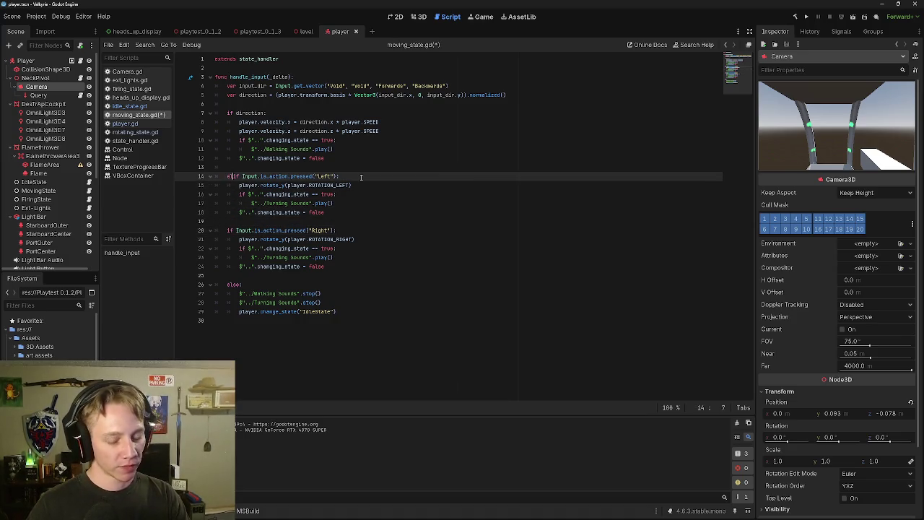
key(BackSpace)
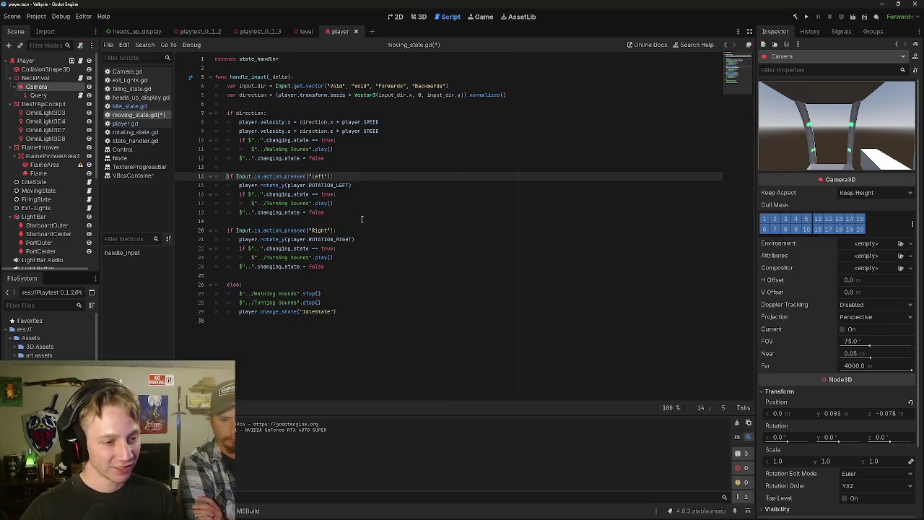
Place the caret at the end of line 18 to review the separate Left and Right if checks.
click(338, 212)
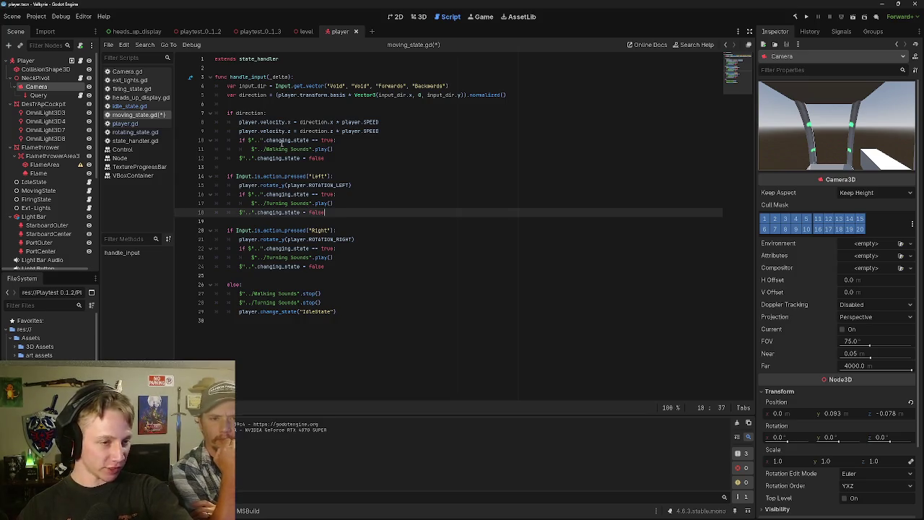
mouse_move(281, 143)
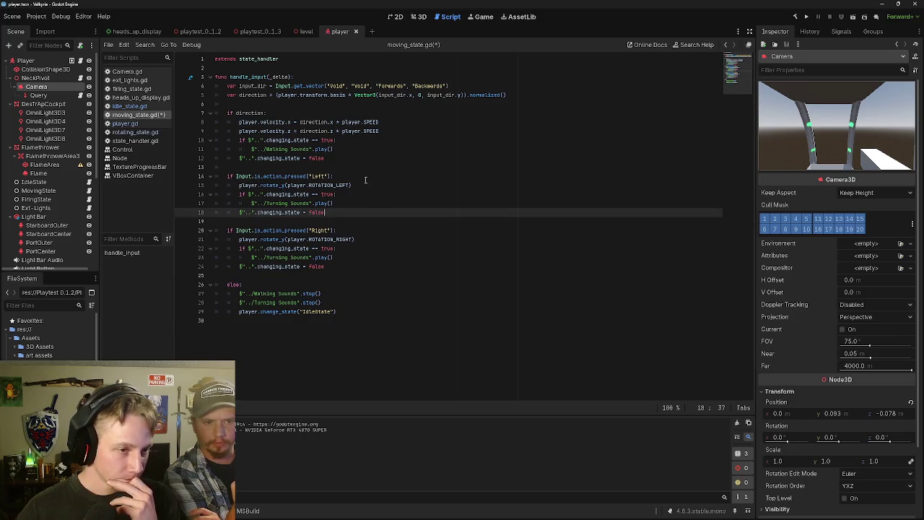
click(365, 180)
click(259, 122)
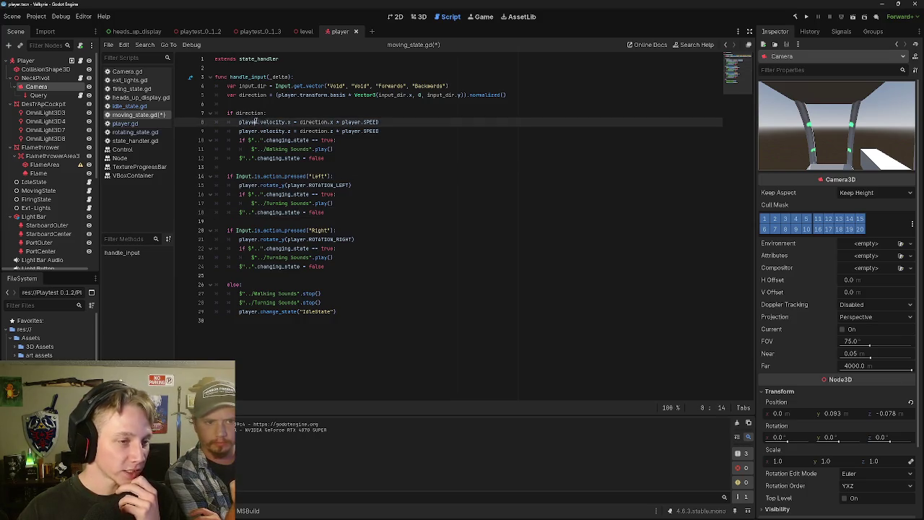
mouse_move(236, 113)
mouse_down()
mouse_move(267, 113)
mouse_move(276, 96)
mouse_up()
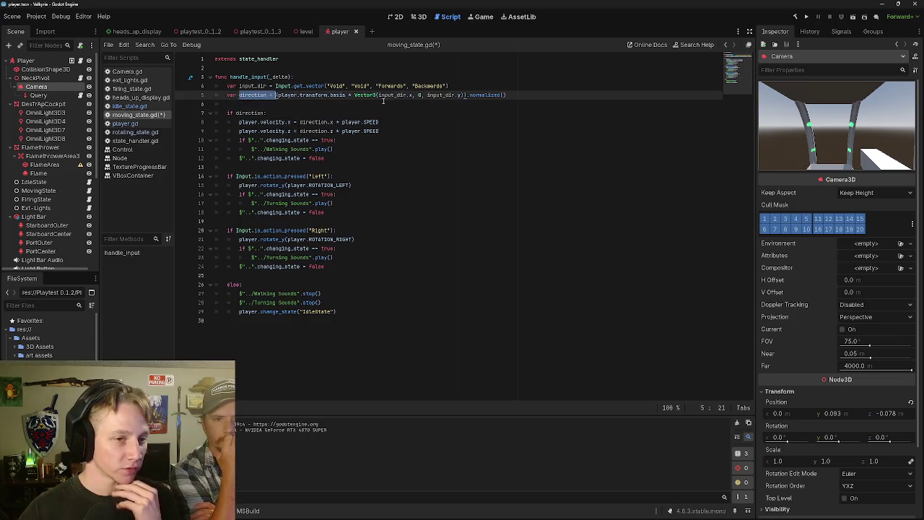
mouse_move(275, 86)
mouse_down()
mouse_move(433, 94)
mouse_move(449, 85)
mouse_up()
key(Left)
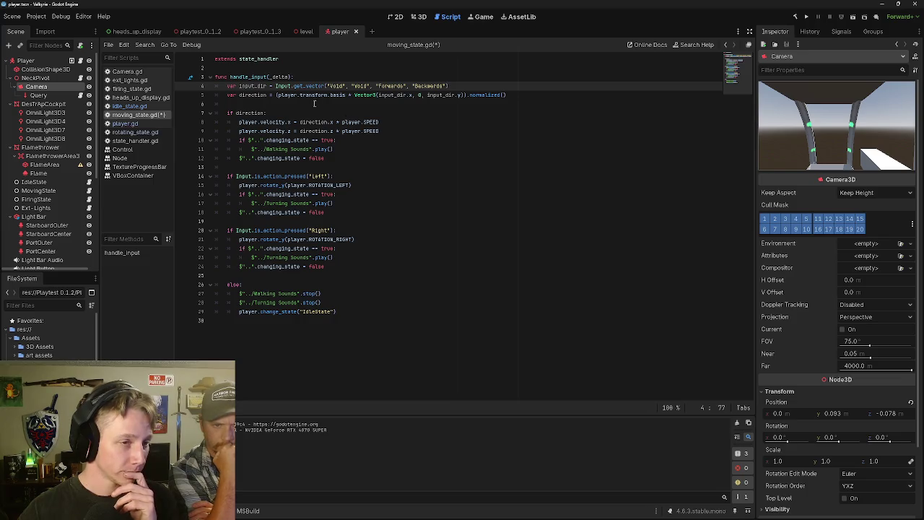
drag(276, 85, 450, 85)
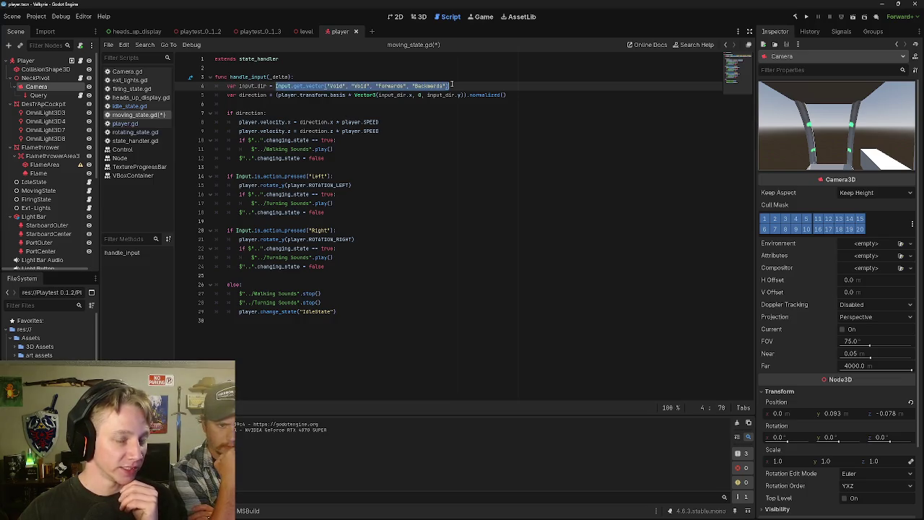
click(416, 114)
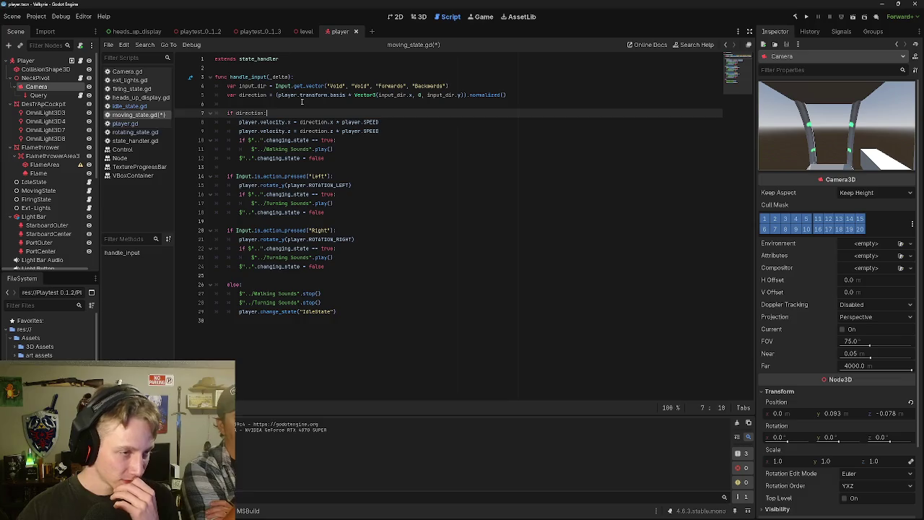
click(348, 156)
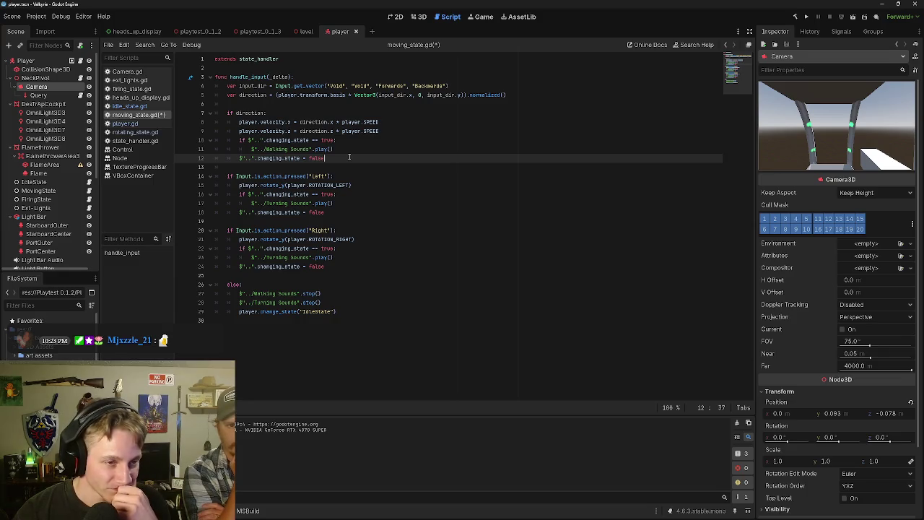
click(355, 151)
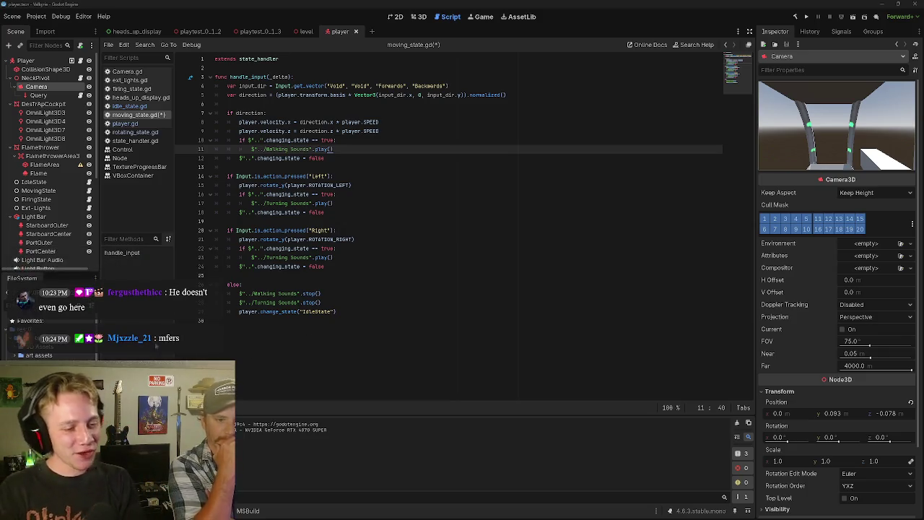
click(374, 303)
click(332, 283)
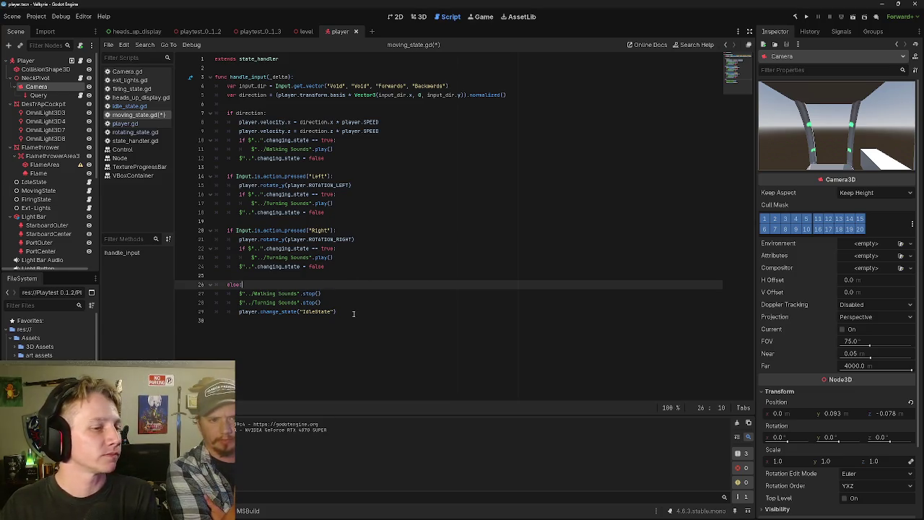
click(306, 277)
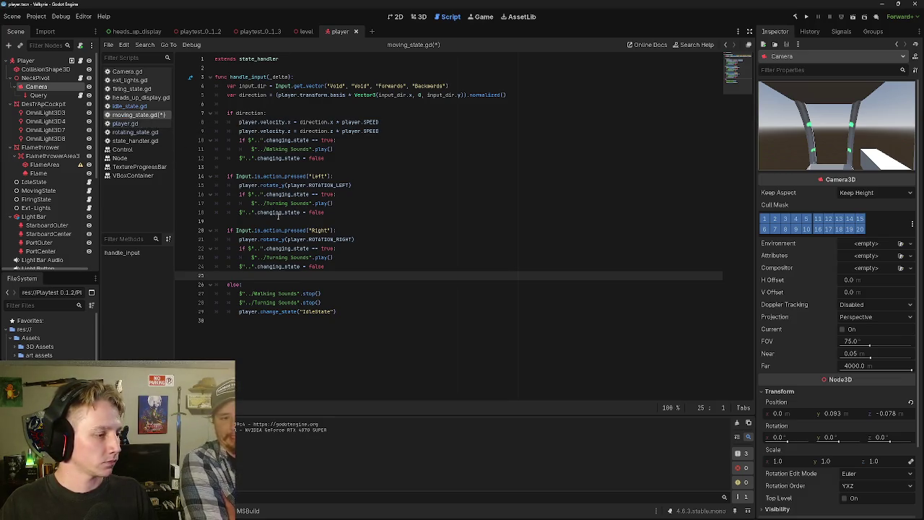
click(319, 282)
click(315, 277)
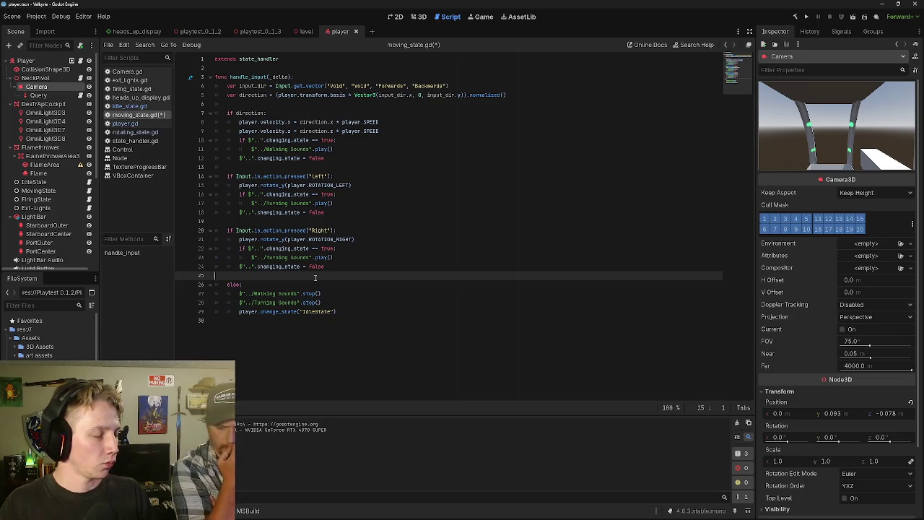
drag(230, 76, 296, 78)
click(272, 86)
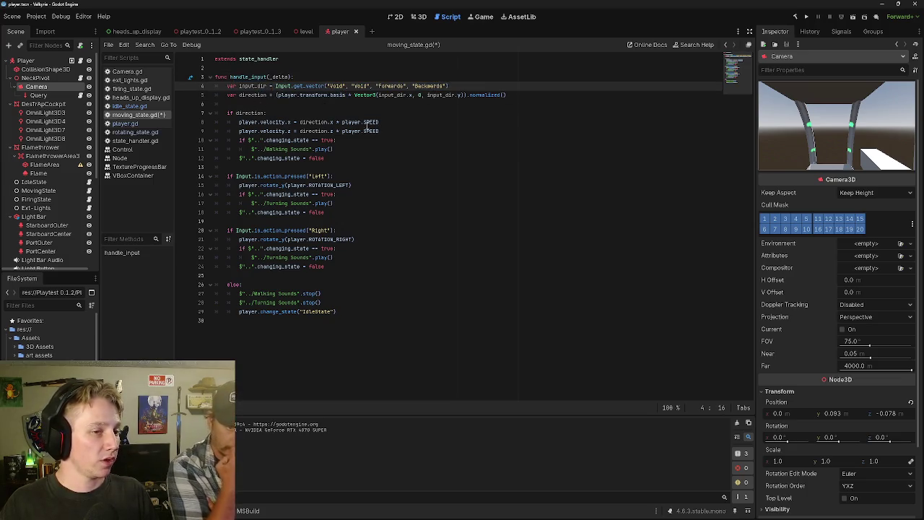
drag(239, 122, 363, 122)
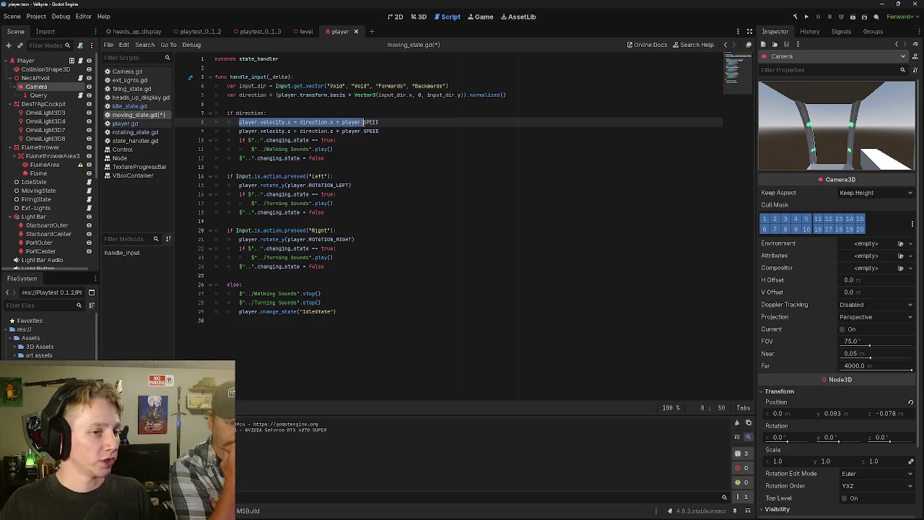
click(278, 140)
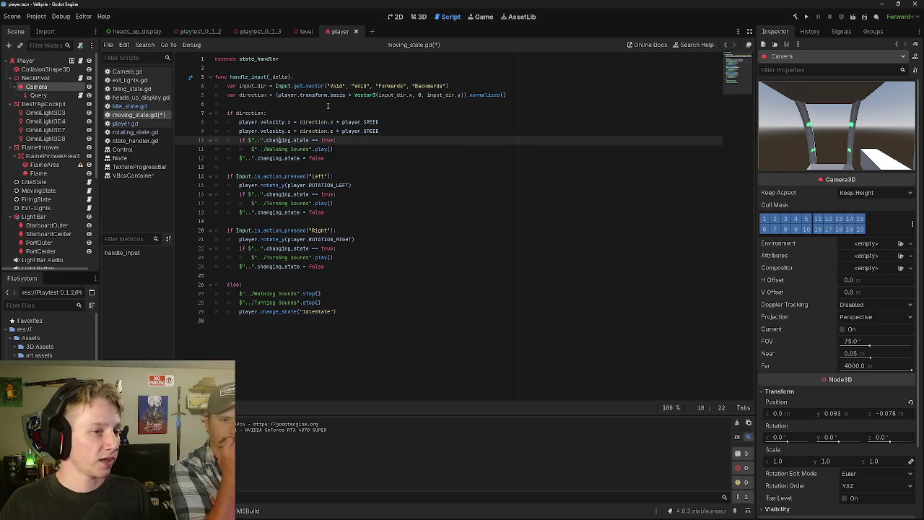
click(135, 141)
click(267, 67)
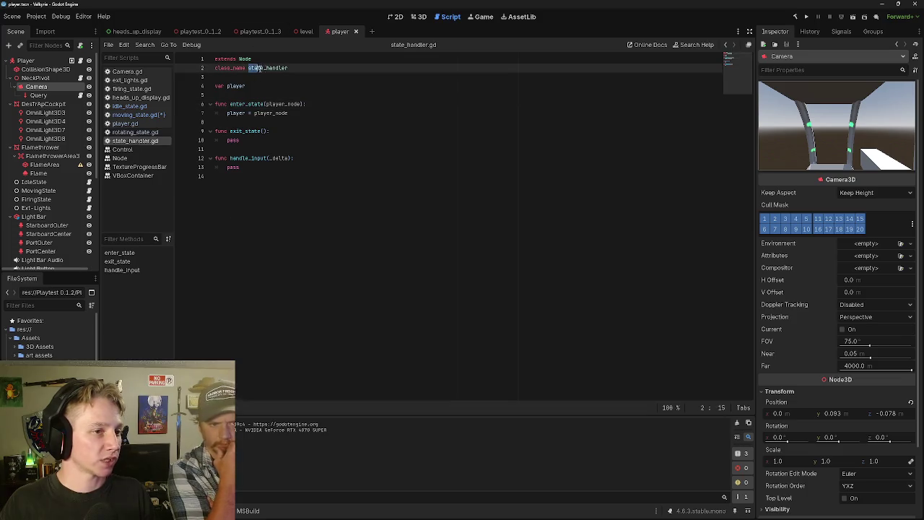
click(132, 88)
click(135, 107)
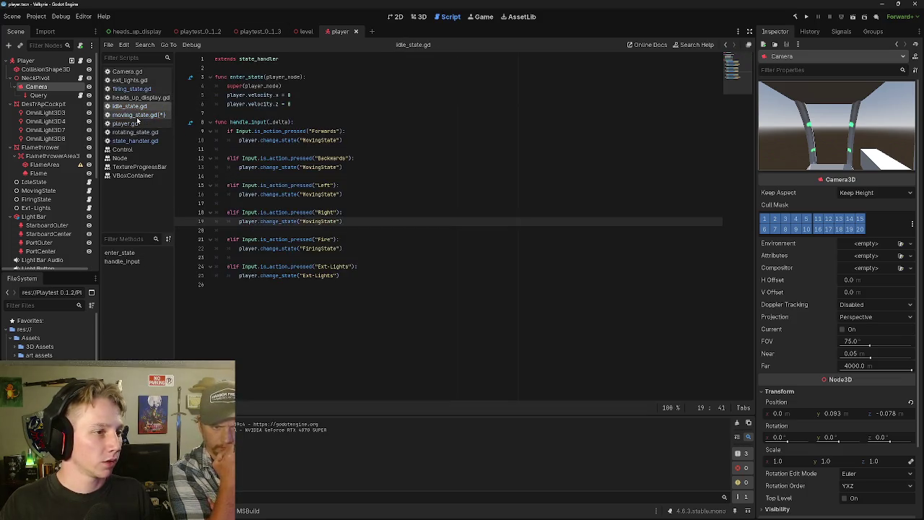
click(129, 123)
scroll(251, 315, down, 10)
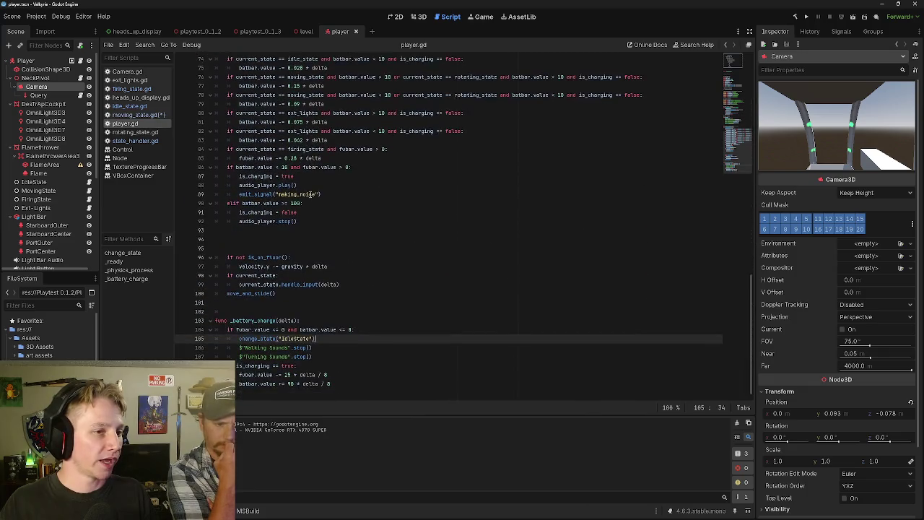
scroll(267, 289, up, 7)
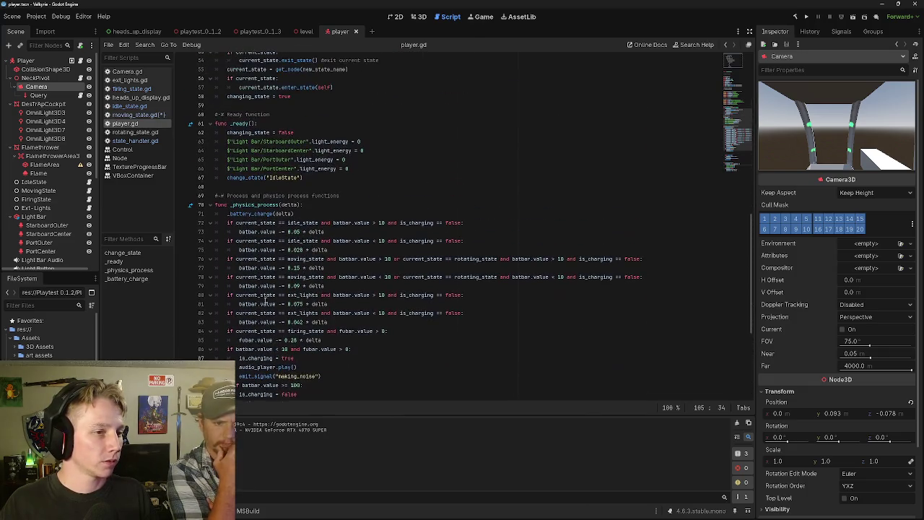
mouse_move(215, 199)
mouse_down()
mouse_move(329, 245)
mouse_move(326, 394)
mouse_move(414, 332)
mouse_up()
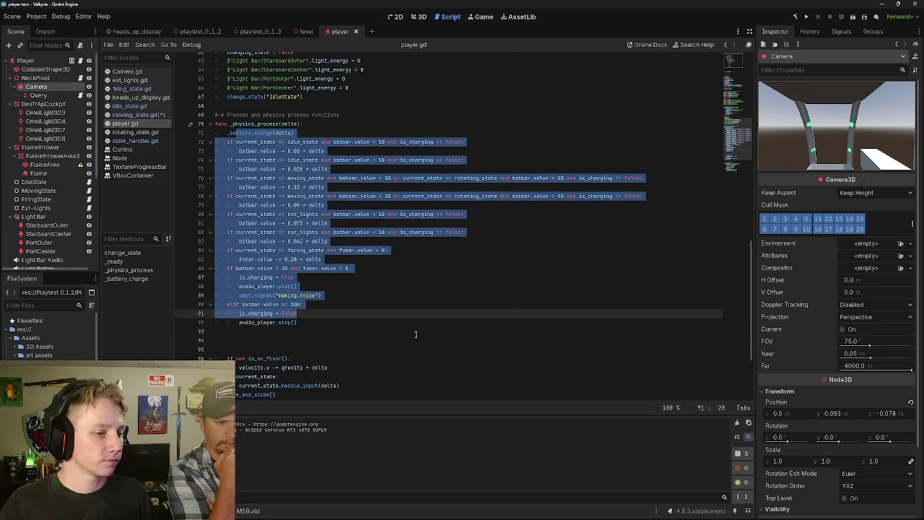
click(295, 277)
scroll(372, 300, up, 1)
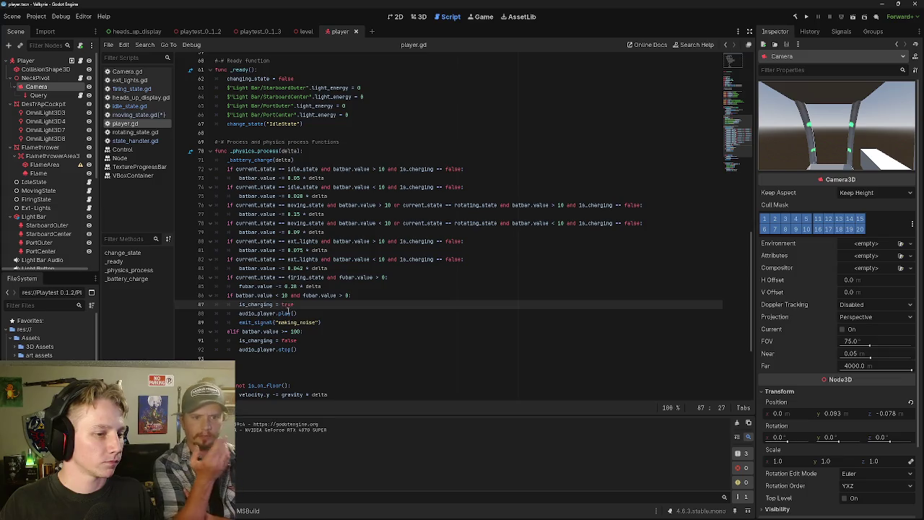
scroll(295, 311, up, 2)
scroll(317, 304, up, 7)
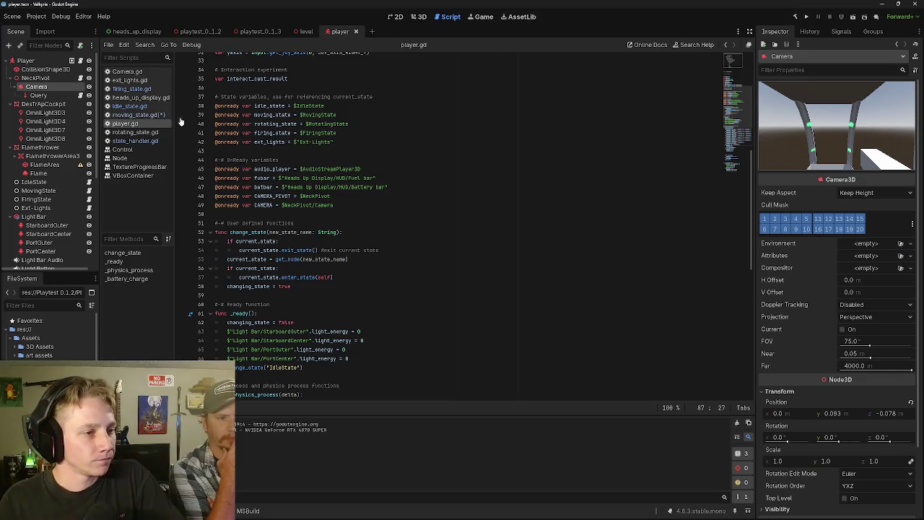
click(132, 115)
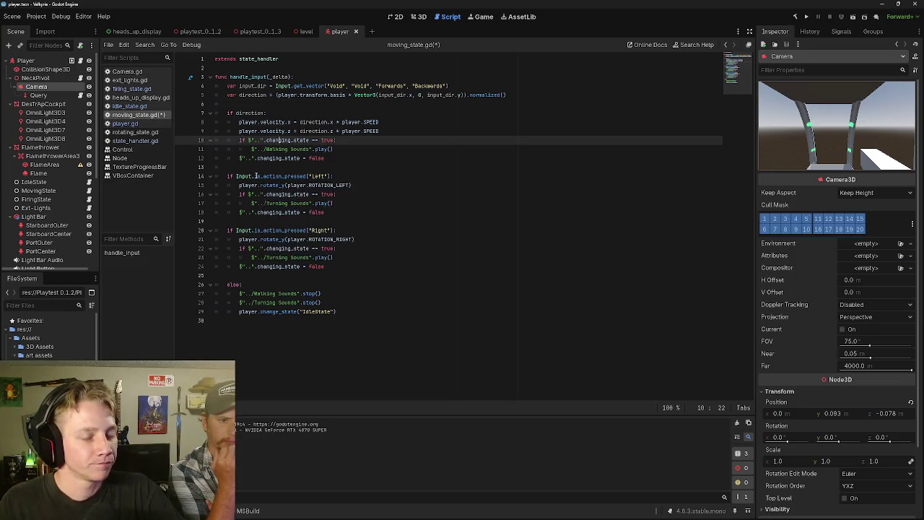
mouse_move(255, 176)
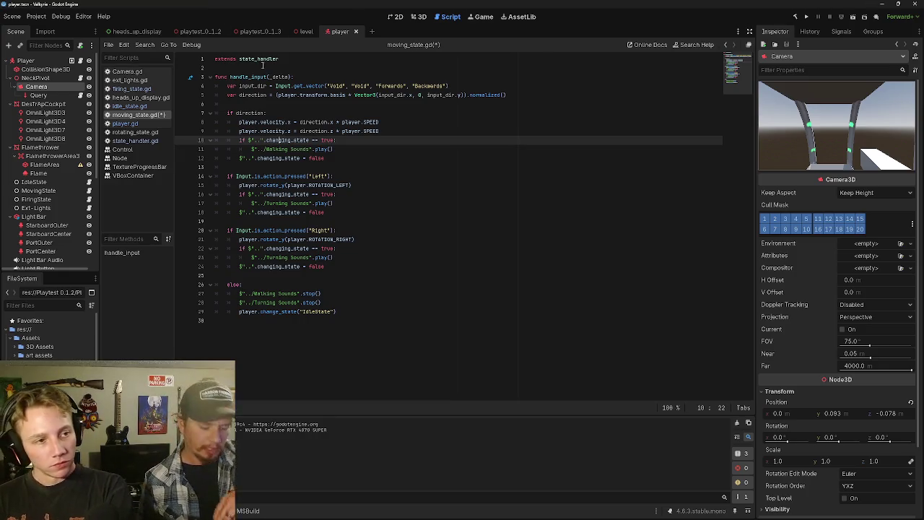
click(223, 70)
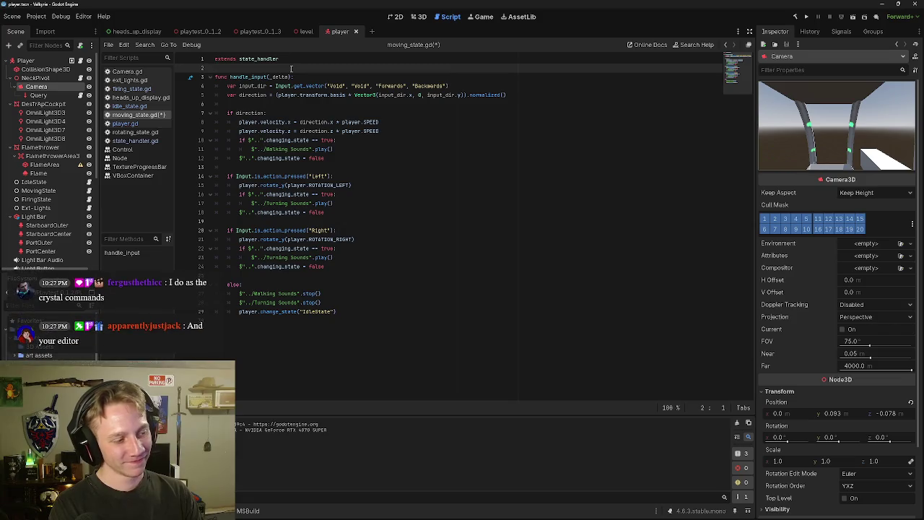
Leave moving_state.gd for the 3D view and orbit to see the cockpit's left side.
key(Down)
key(Down)
key(Down)
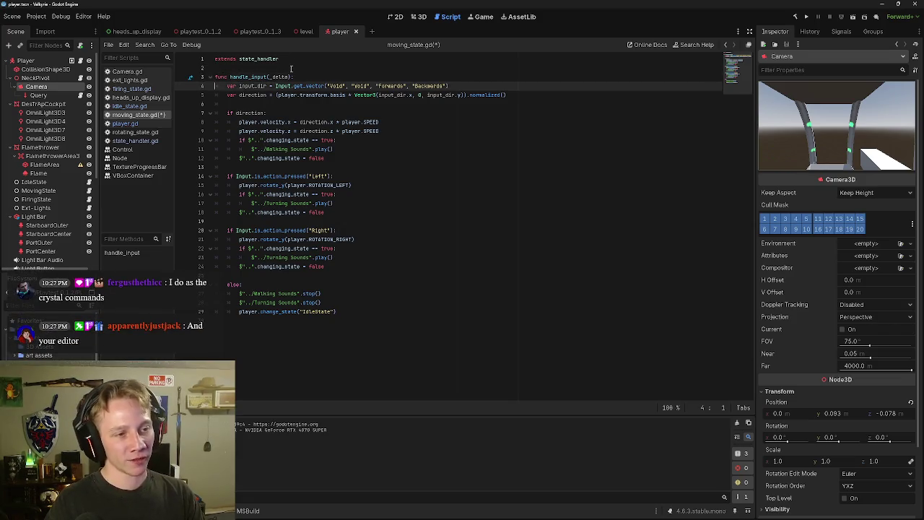
key(Right)
key(Right)
key(Right)
key(Right)
key(Right)
key(Right)
key(Down)
key(Down)
key(Down)
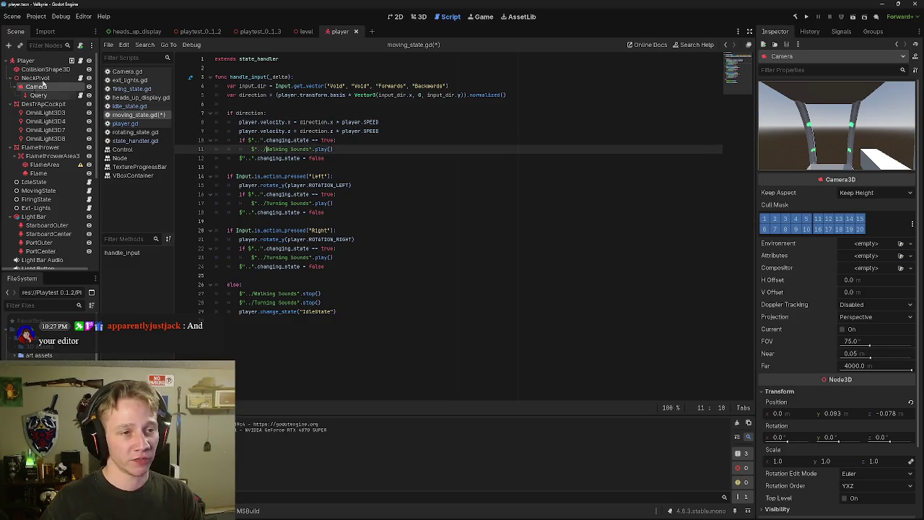
click(416, 18)
mouse_move(433, 231)
mouse_down()
mouse_move(339, 224)
mouse_move(440, 245)
mouse_move(463, 269)
mouse_up()
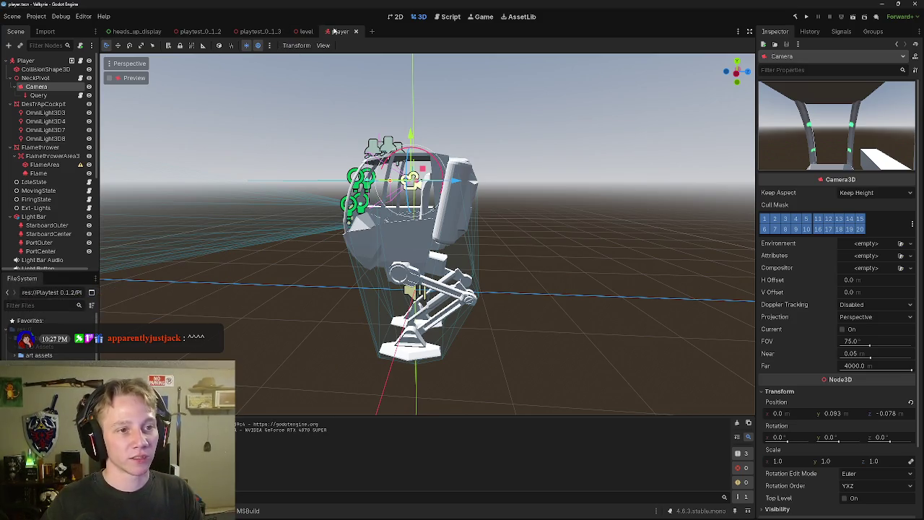
Switch back to the script editor showing moving_state.gd.
click(451, 16)
click(383, 158)
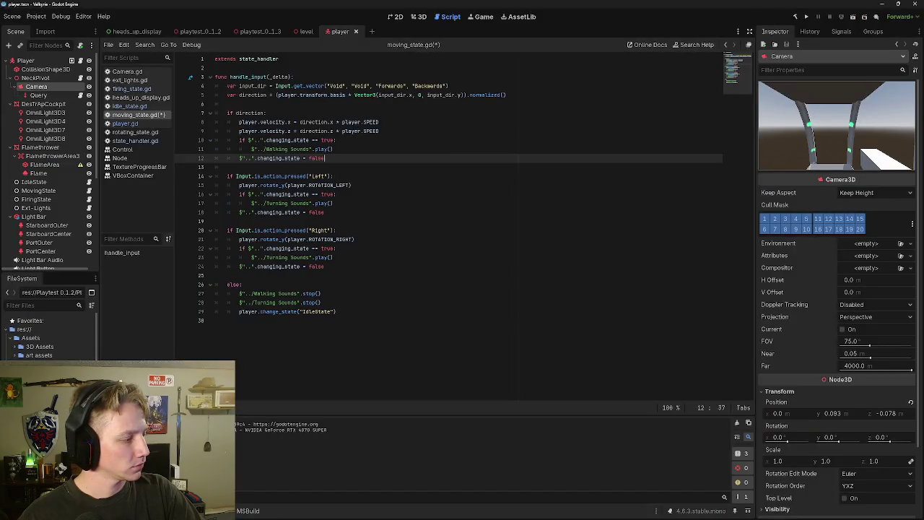
key(alt+Tab)
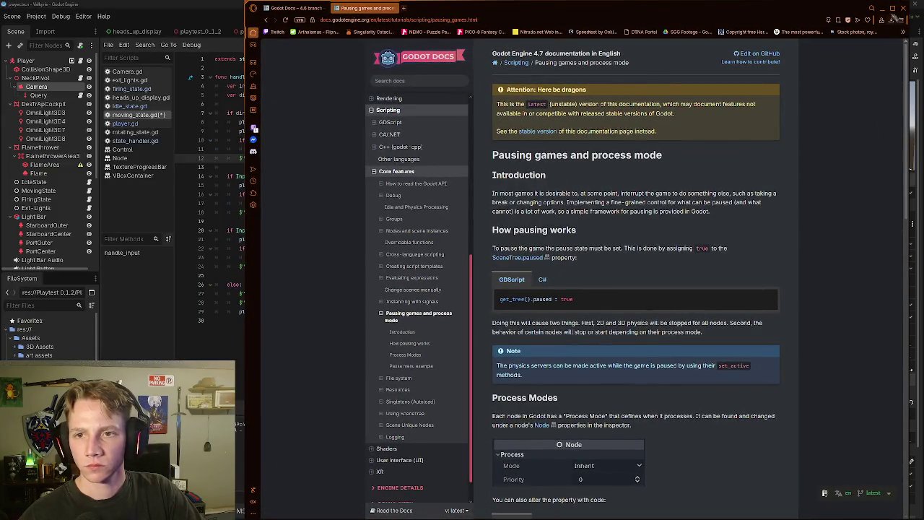
click(902, 9)
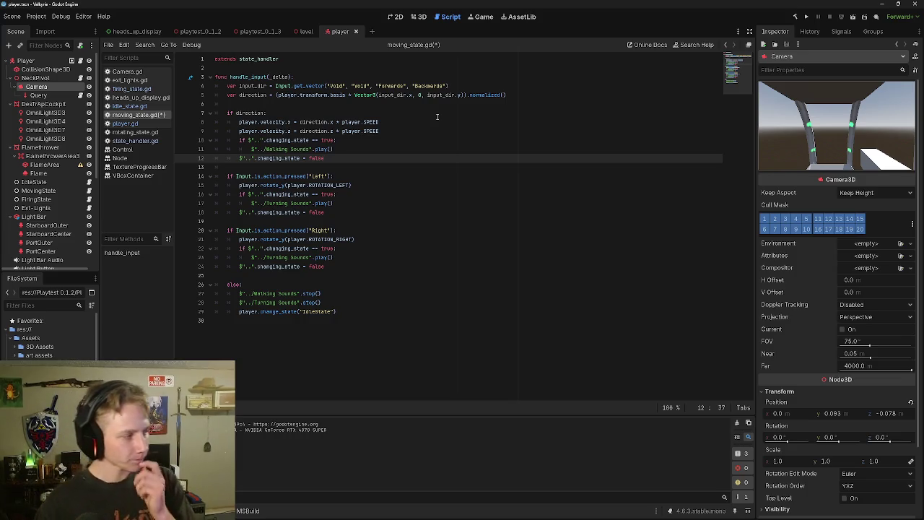
Close the VBoxContainer, TextureProgressBar, Node and Control documentation pages in the script list.
click(356, 178)
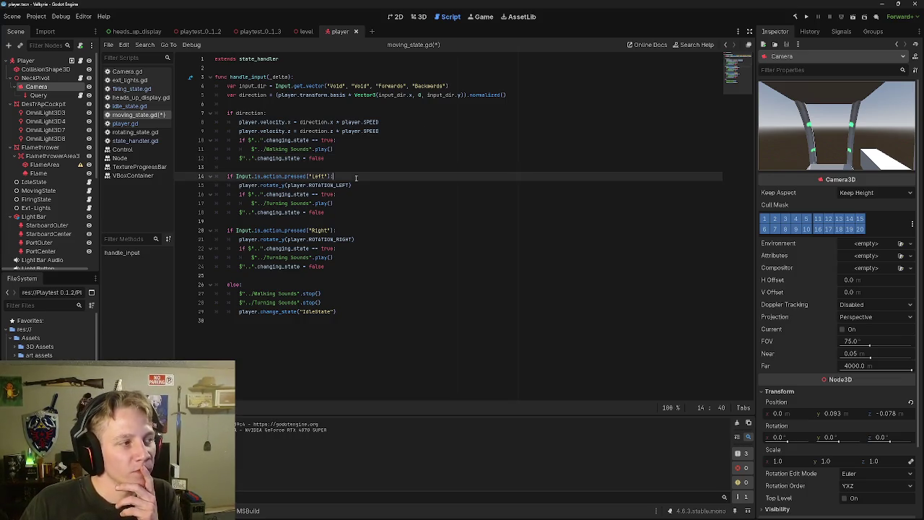
click(363, 202)
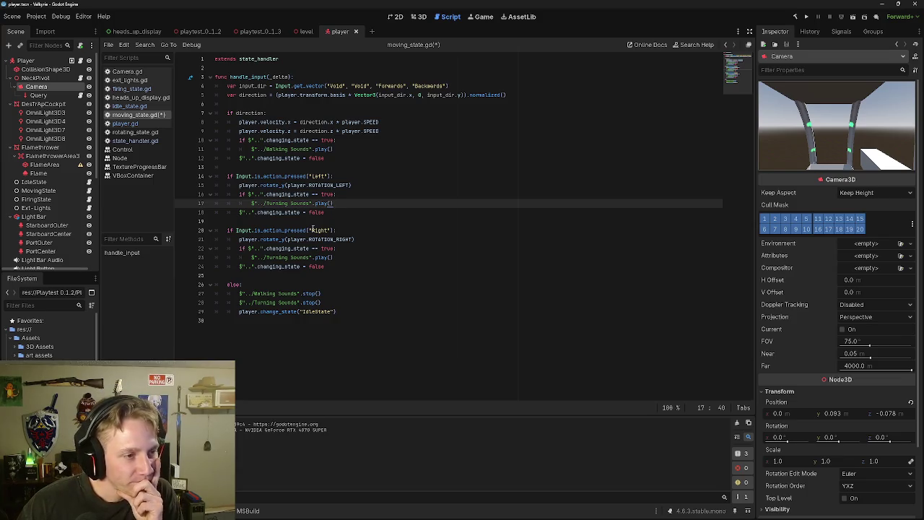
right_click(142, 178)
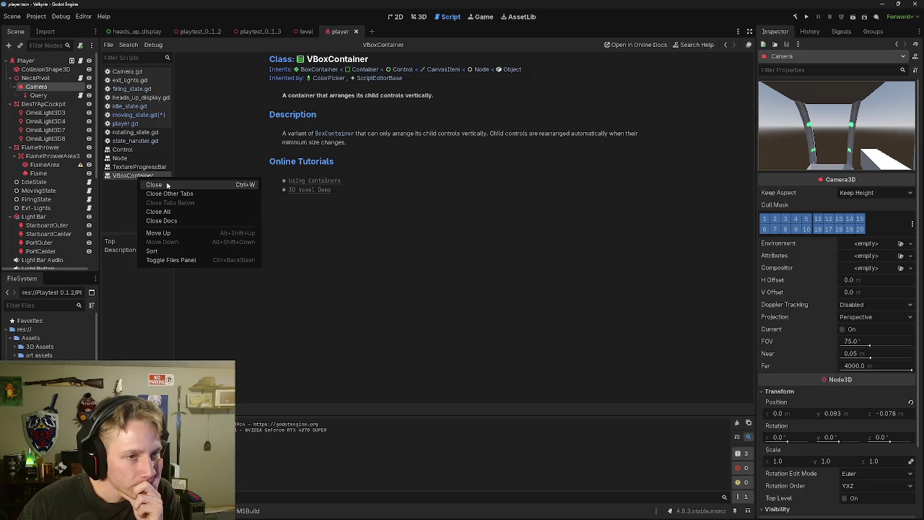
click(167, 186)
right_click(148, 168)
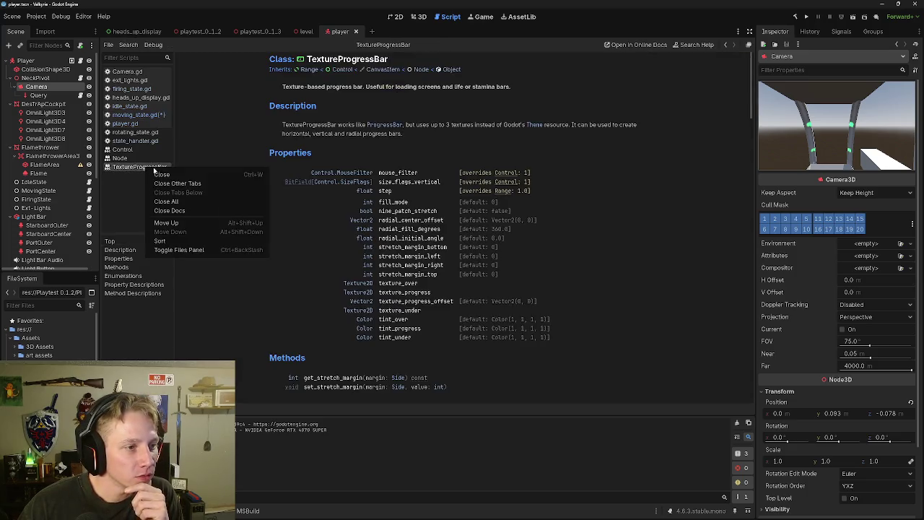
click(162, 172)
right_click(145, 158)
click(155, 166)
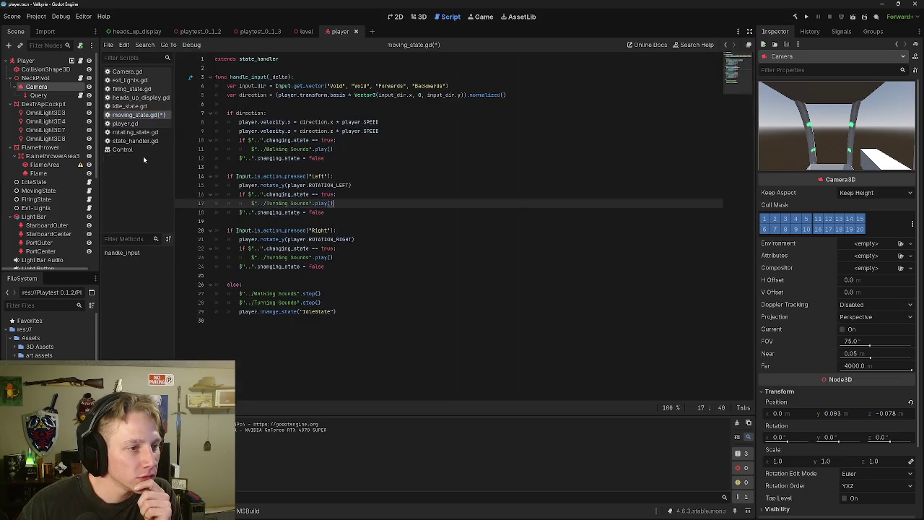
right_click(143, 153)
click(155, 160)
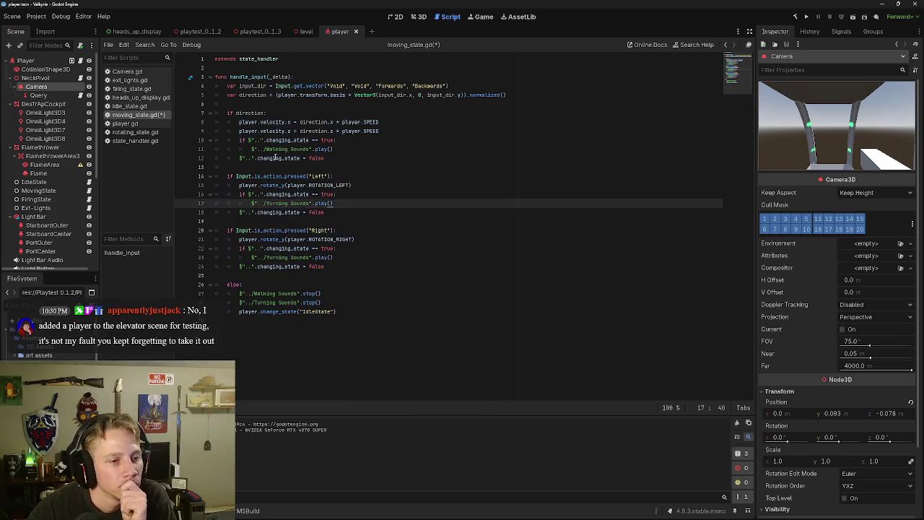
Review the Left turning lines, then add a blank line after player.velocity.z in the direction block.
click(347, 174)
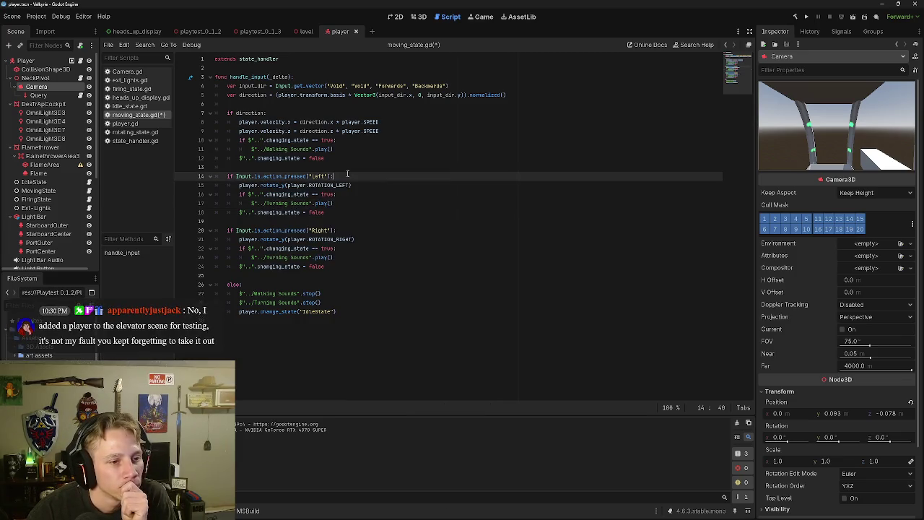
click(330, 176)
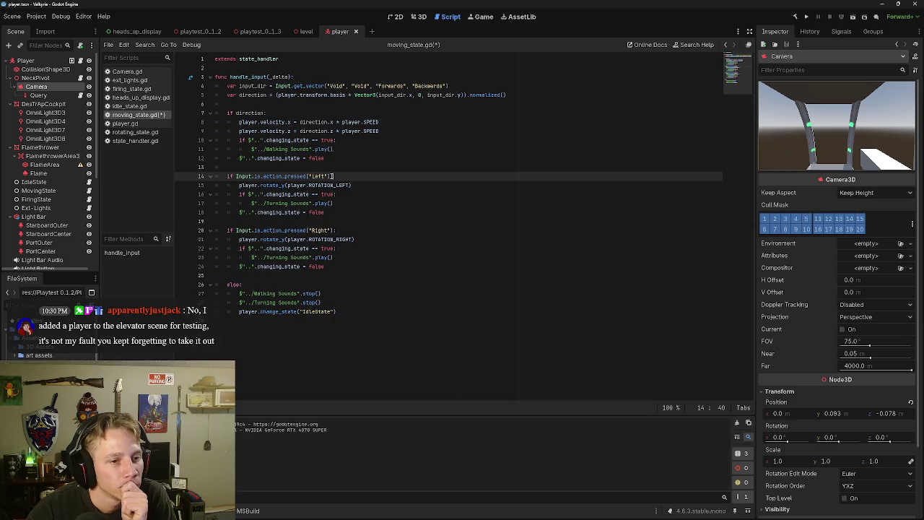
click(348, 185)
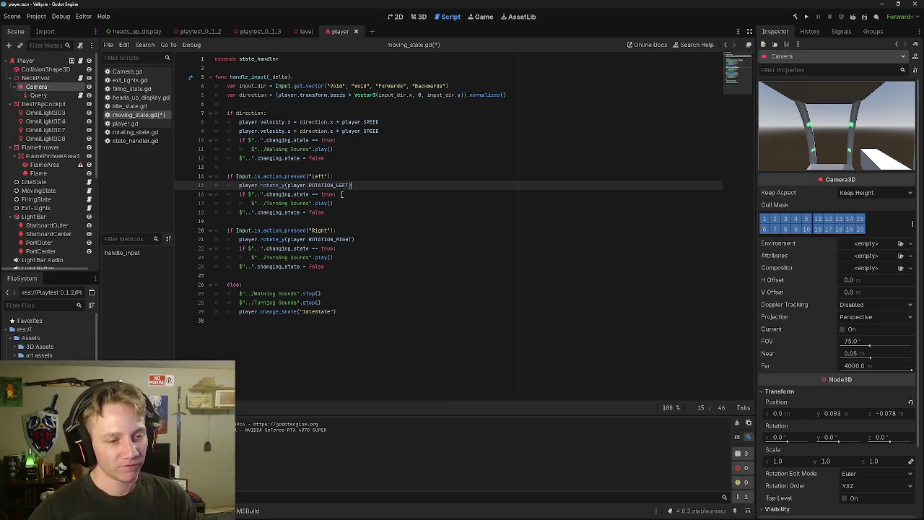
click(341, 195)
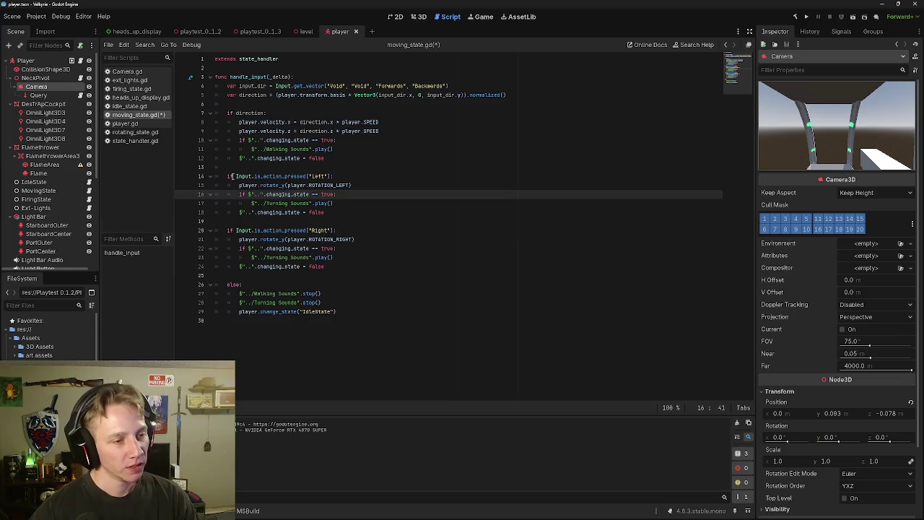
click(230, 113)
click(280, 121)
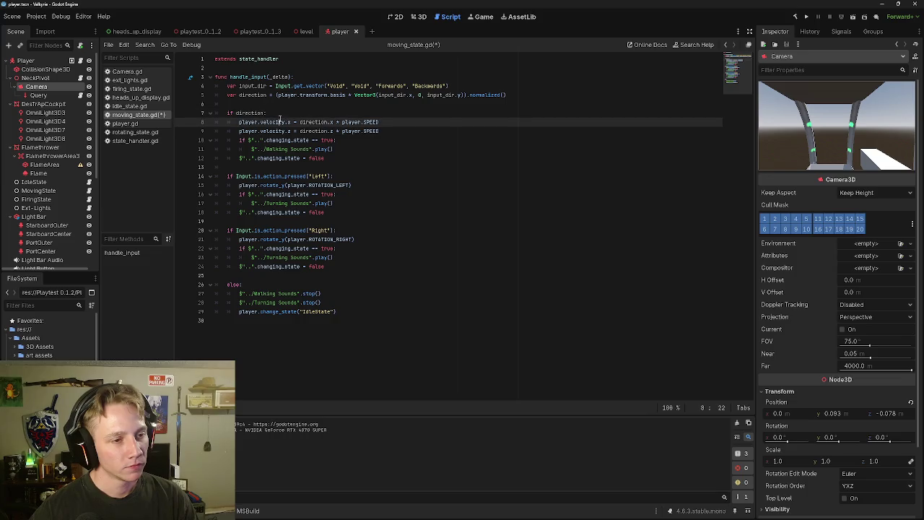
click(393, 131)
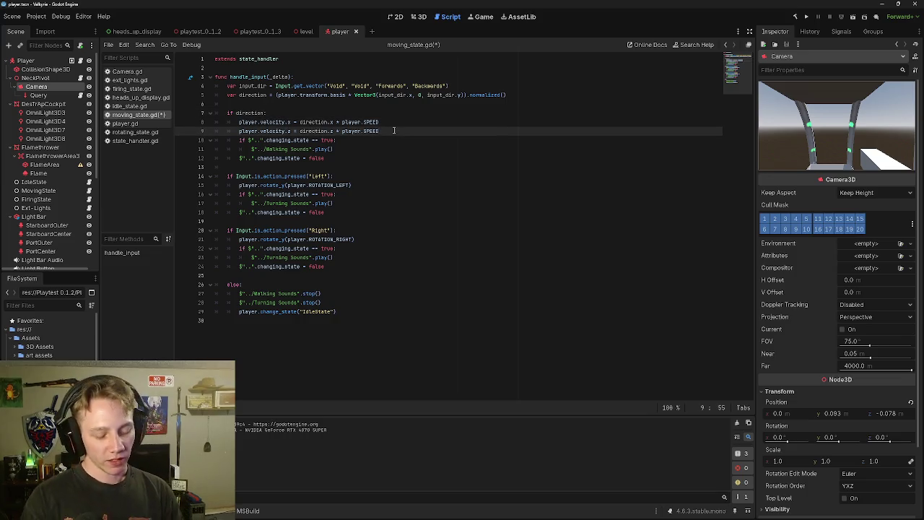
key(Return)
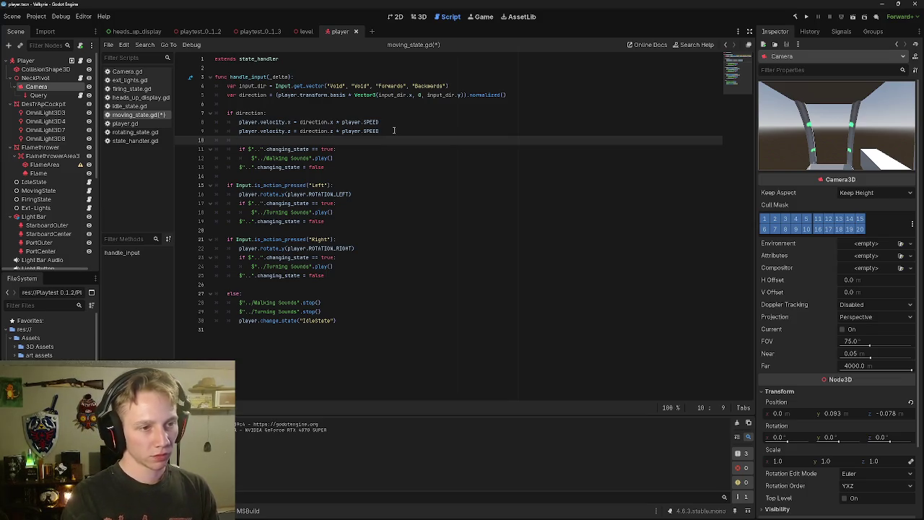
Replace the two "Void" actions in line 4's get_vector call with "Left" and "Right".
click(366, 85)
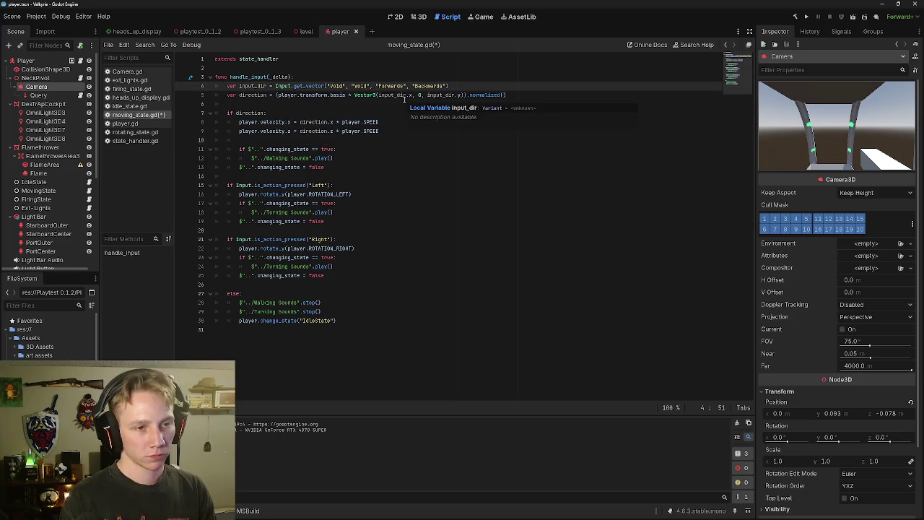
key(BackSpace)
key(BackSpace)
key(BackSpace)
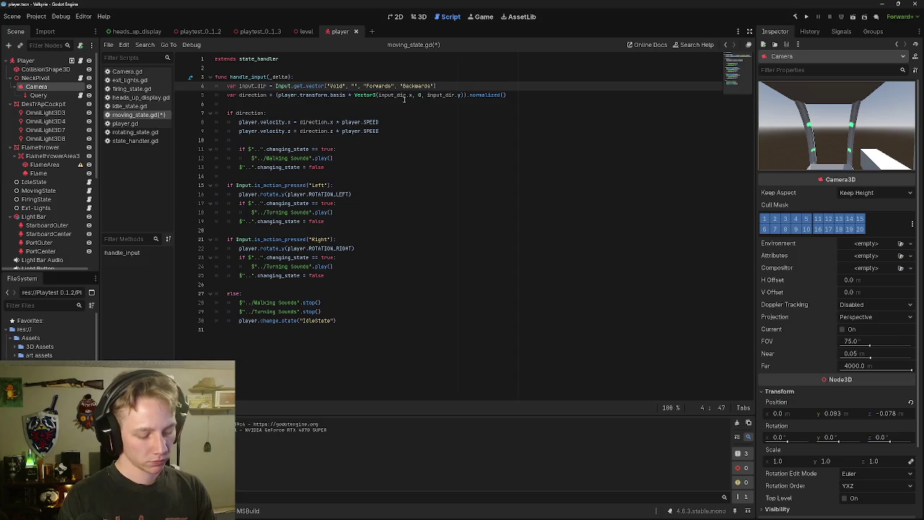
text(Right)
key(Left)
key(Left)
key(Left)
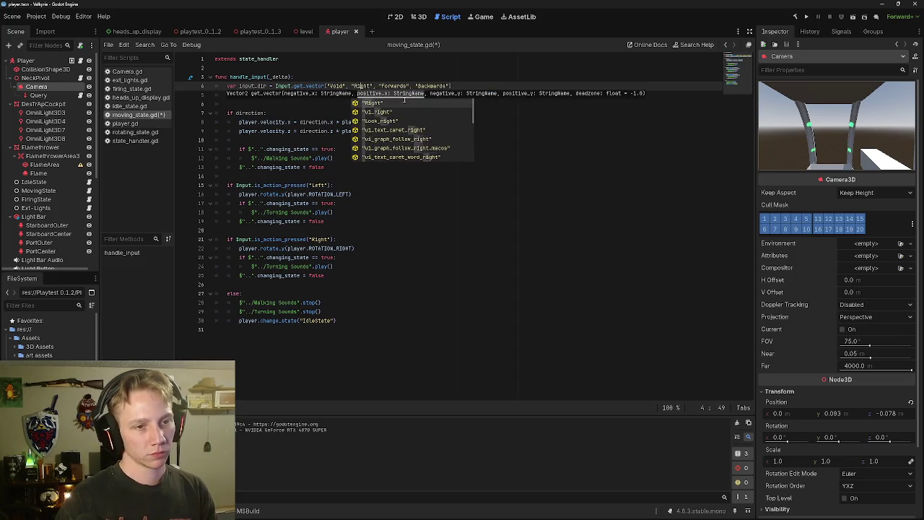
key(Delete)
key(BackSpace)
key(BackSpace)
key(BackSpace)
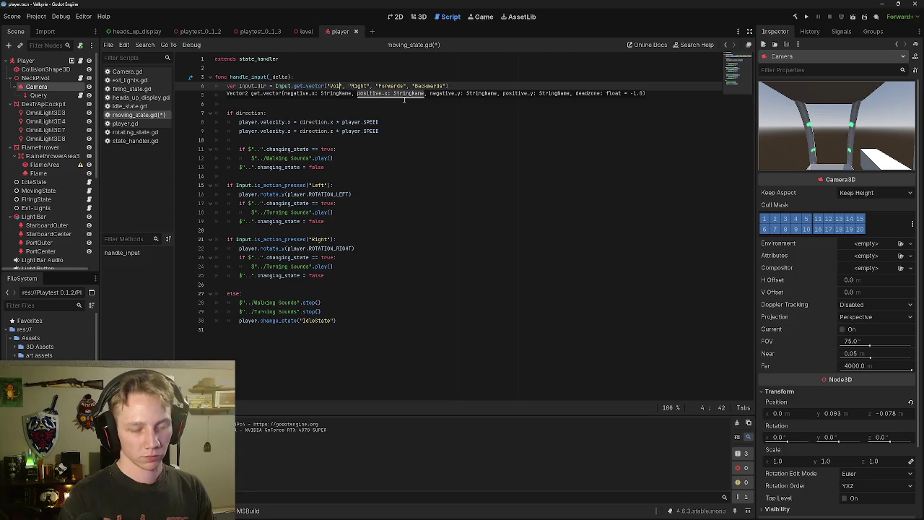
text(Left)
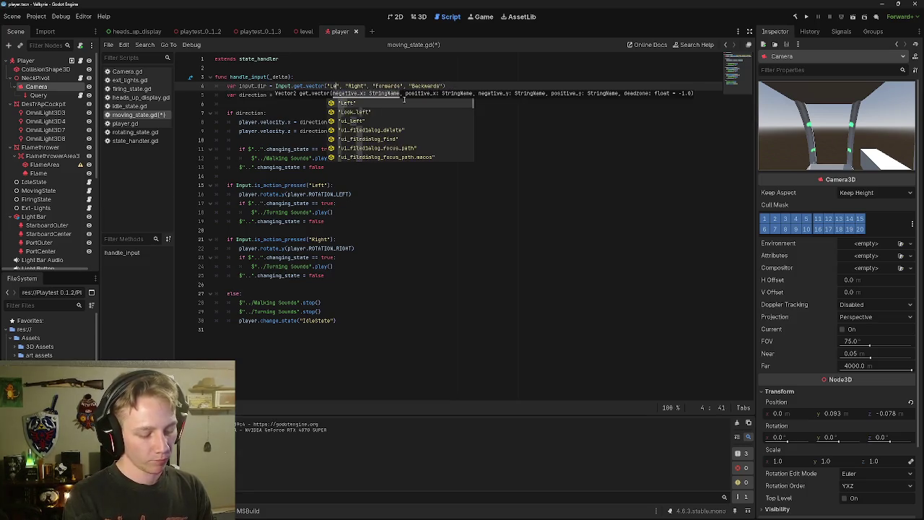
key(ctrl+space)
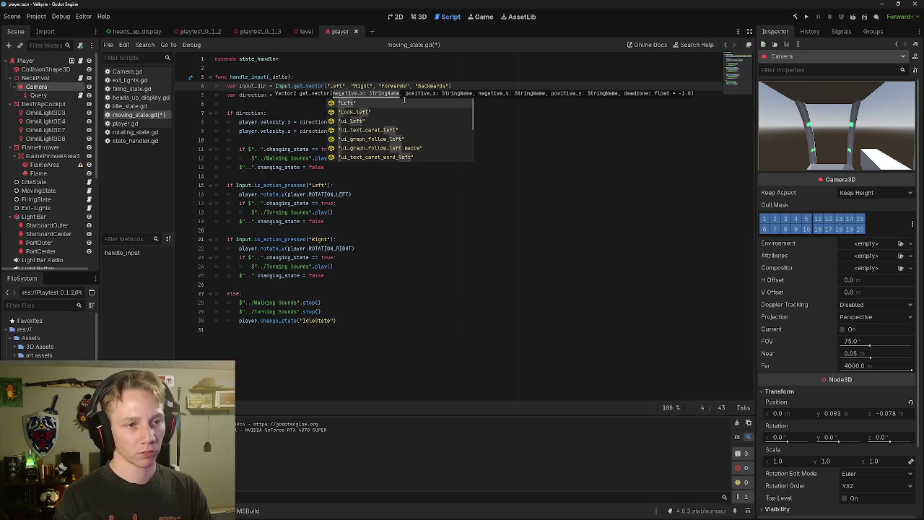
key(Return)
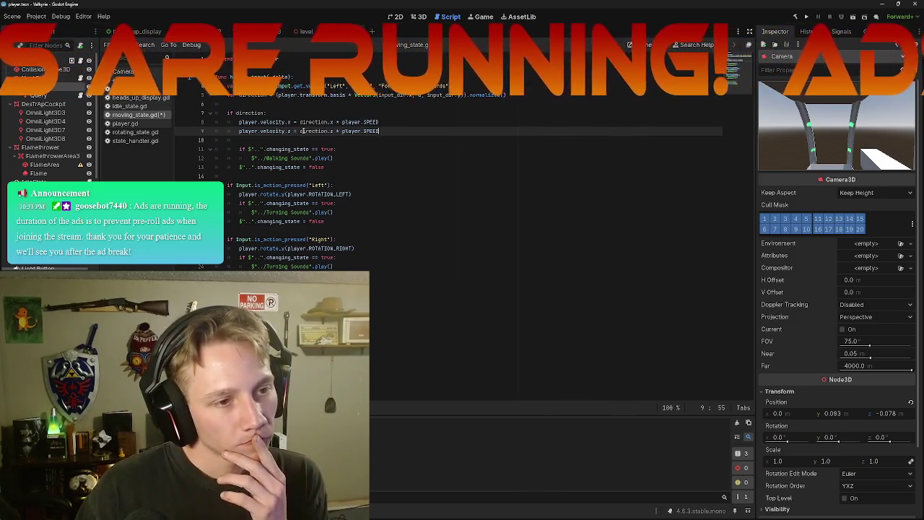
click(349, 141)
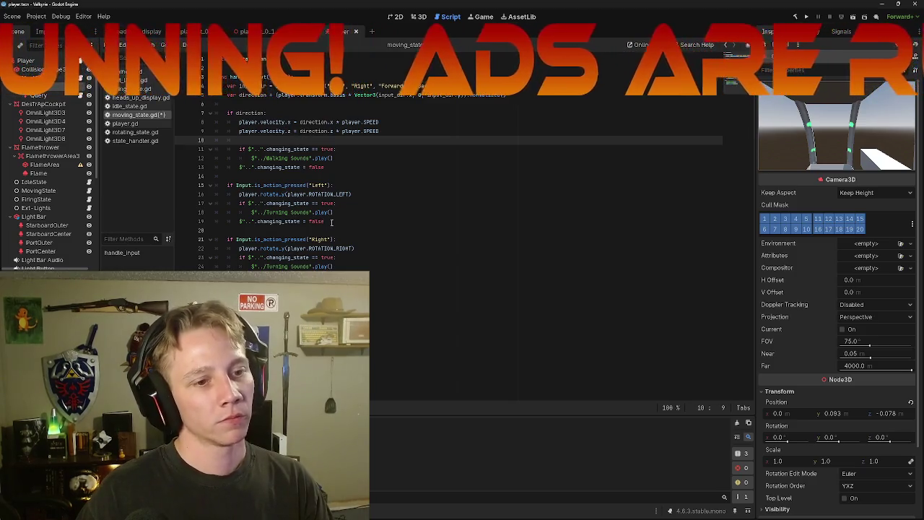
Move the Left check and its indented player.rotate_y(player.ROTATION_LEFT) call into the direction block.
drag(330, 221, 217, 187)
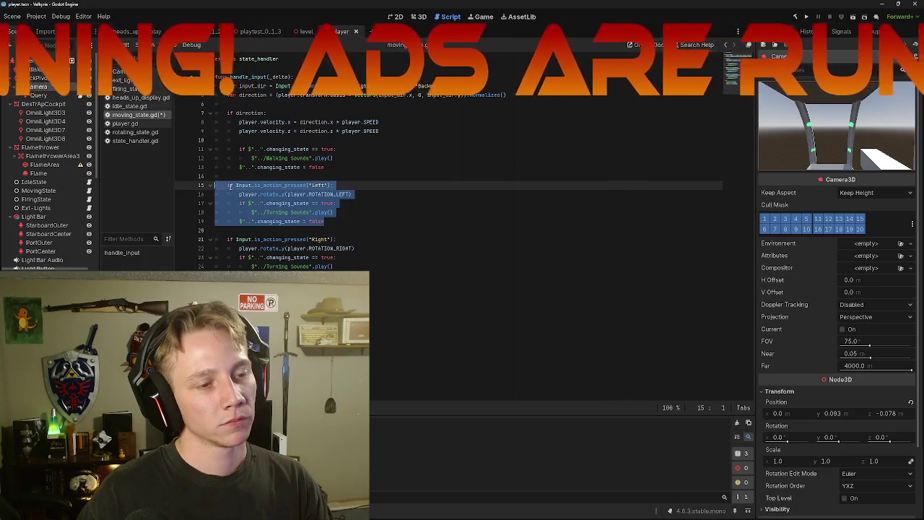
mouse_move(352, 194)
mouse_down()
mouse_move(215, 185)
mouse_move(252, 140)
mouse_up()
click(254, 140)
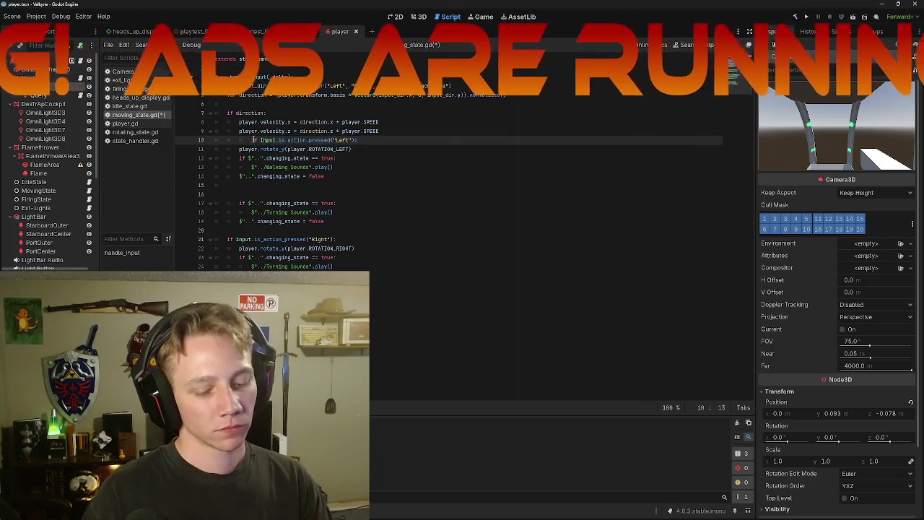
key(Down)
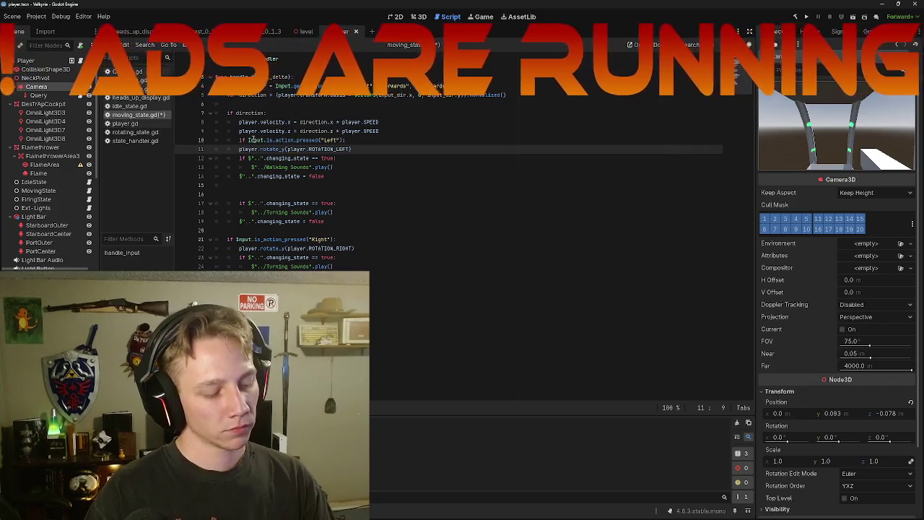
key(Tab)
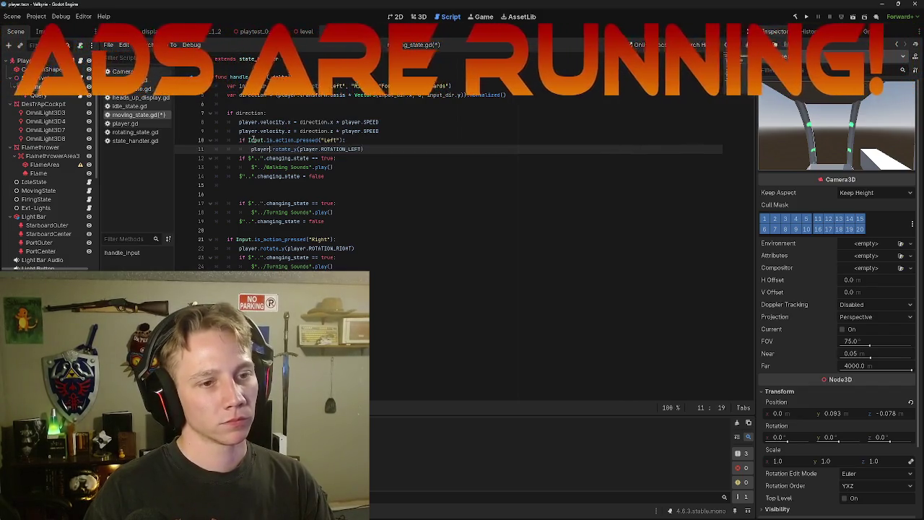
text(T))
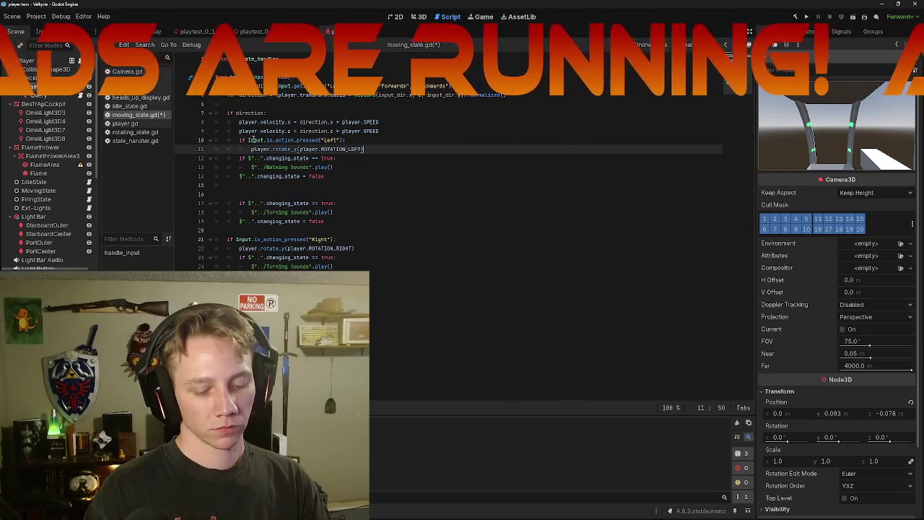
Begin an else-if line ('el') below the Left rotation and select the old Right check.
key(Return)
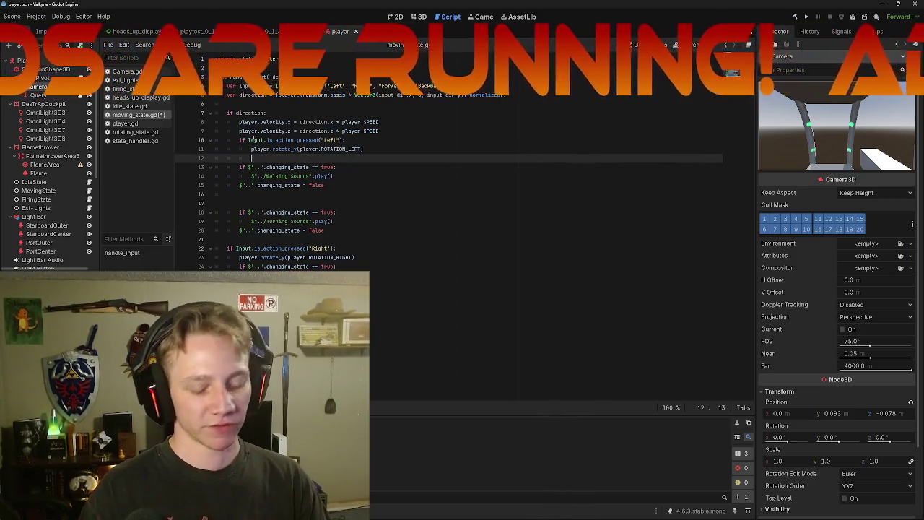
text(elif)
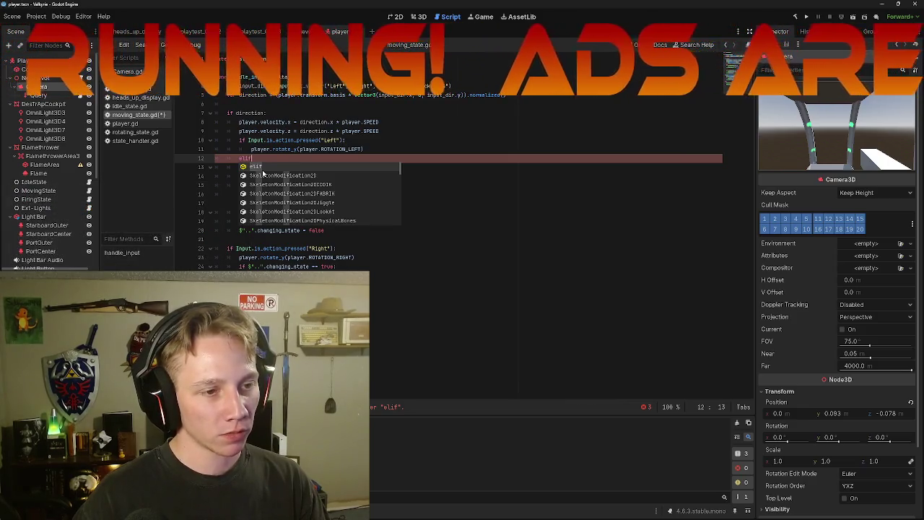
key(BackSpace)
key(BackSpace)
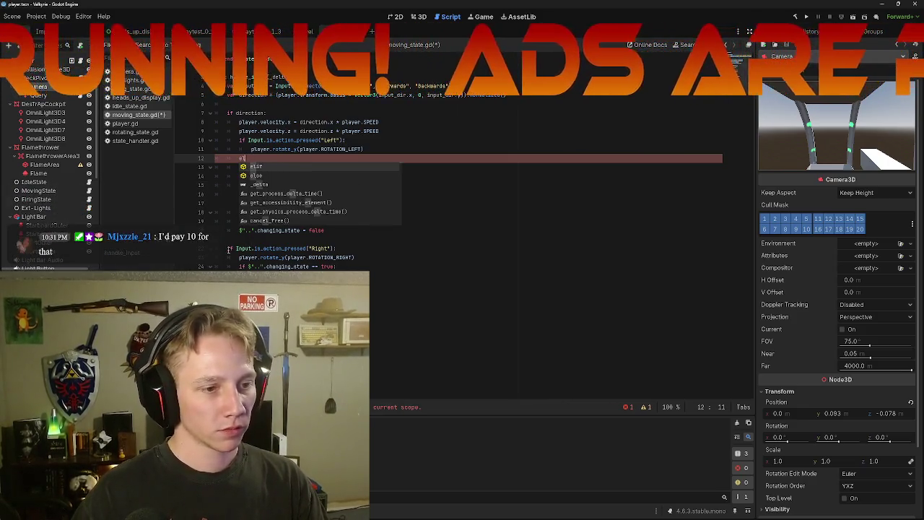
drag(227, 248, 356, 257)
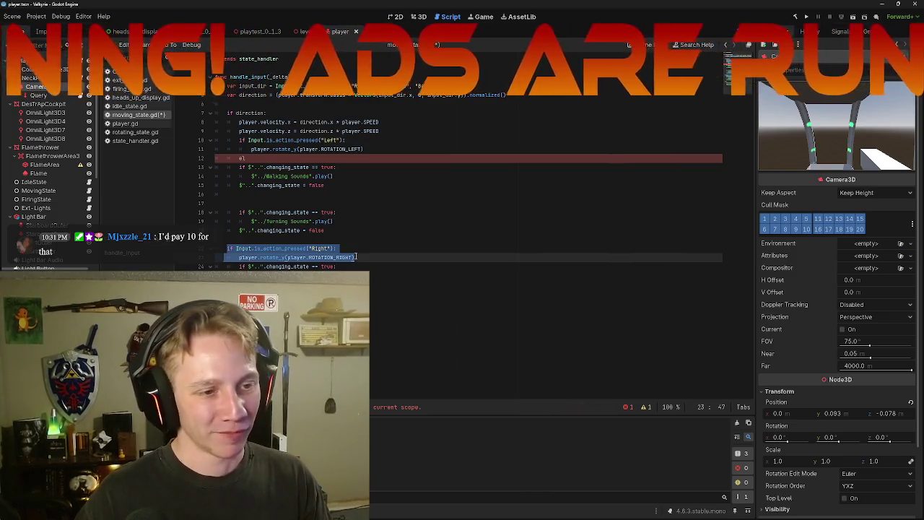
Move the Right check up as an elif after the Left check, with its rotate_y call indented.
drag(252, 253, 245, 159)
click(237, 166)
key(Tab)
click(370, 161)
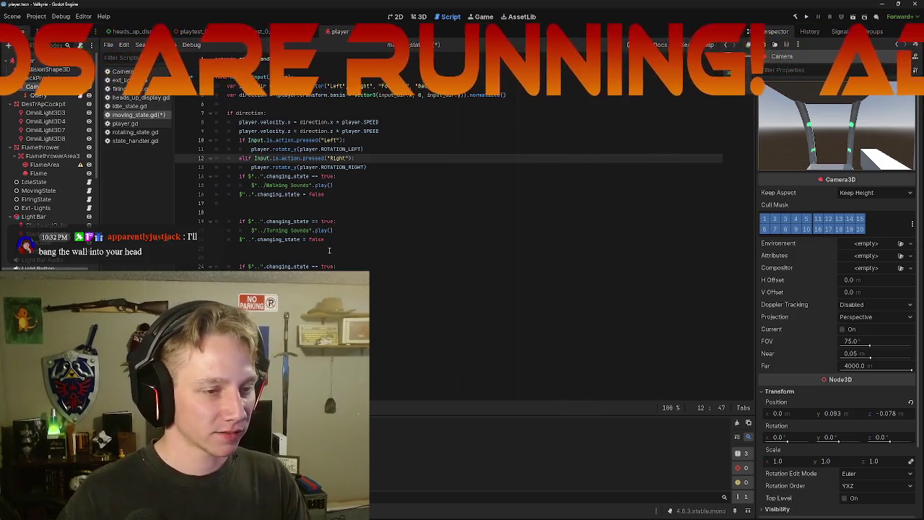
Comment out the leftover old turning-sound blocks below the direction block with Ctrl+K.
click(506, 330)
key(Up)
key(Up)
key(Up)
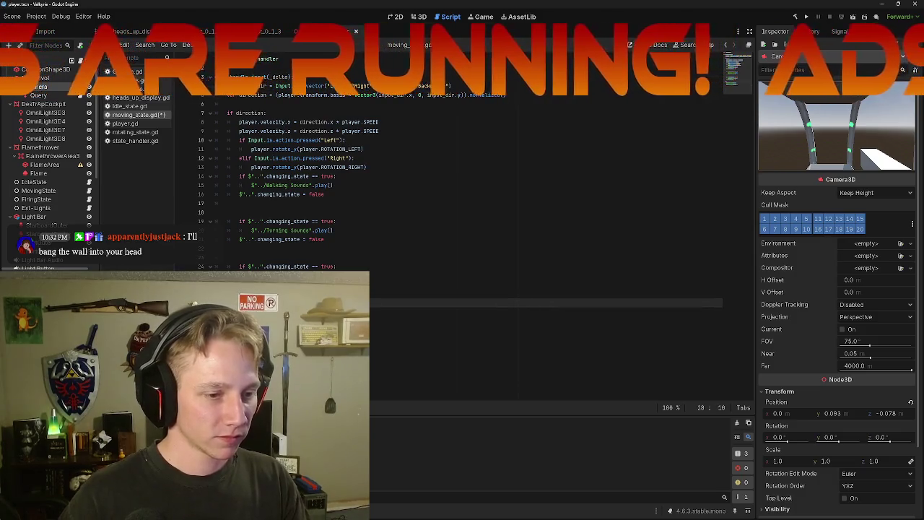
mouse_move(238, 303)
mouse_down()
mouse_move(245, 275)
mouse_move(231, 258)
mouse_move(259, 230)
mouse_move(256, 194)
mouse_up()
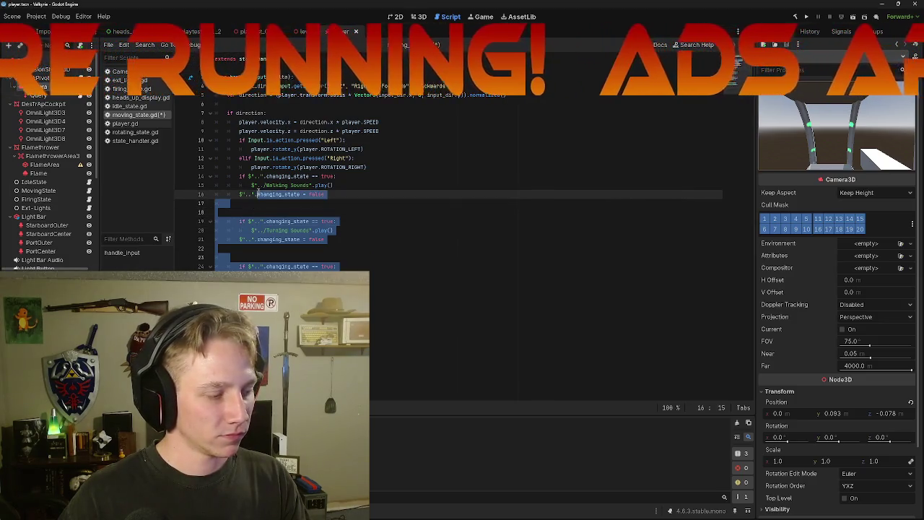
mouse_move(256, 194)
mouse_down()
mouse_move(232, 220)
mouse_move(215, 222)
mouse_up()
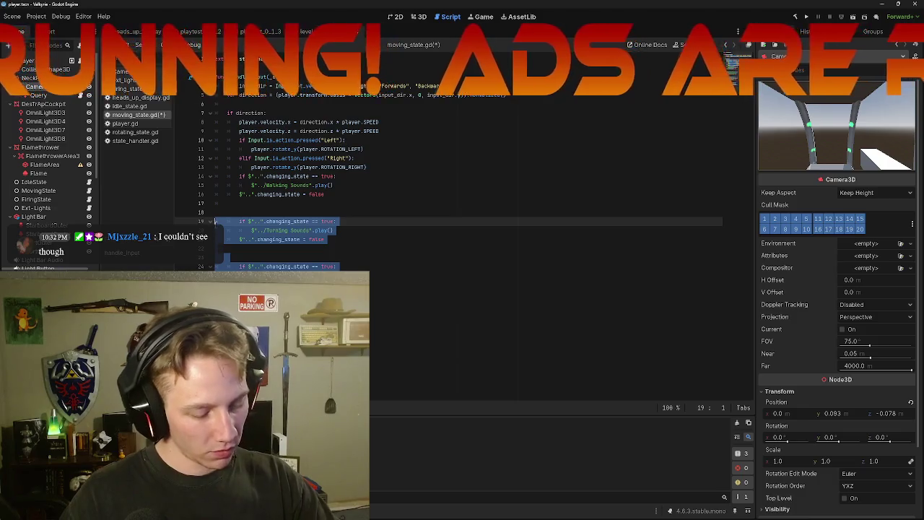
key(ctrl+k)
click(369, 200)
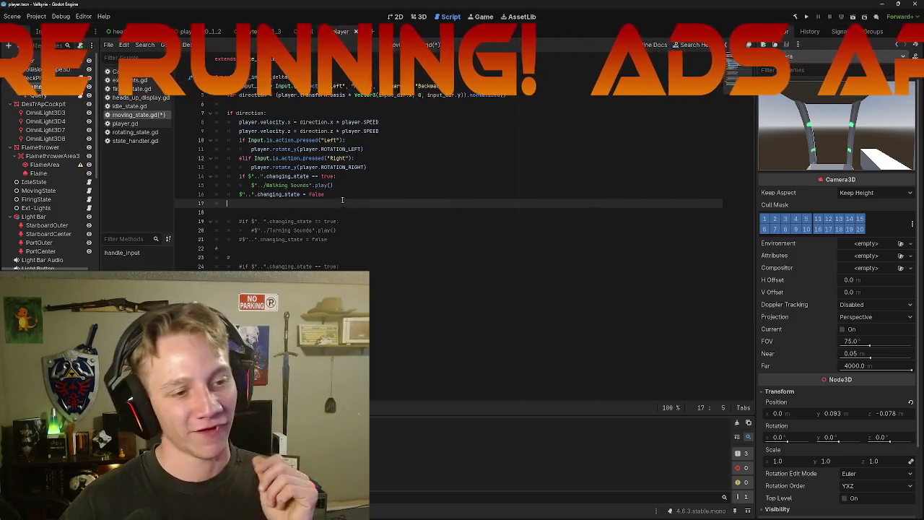
Review the turning code around line 16, then switch to the level scene and run it.
click(350, 194)
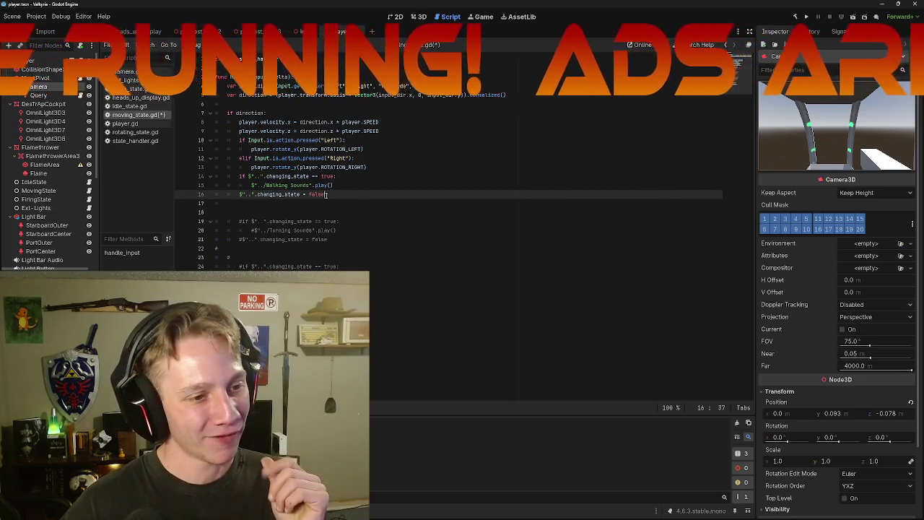
click(236, 195)
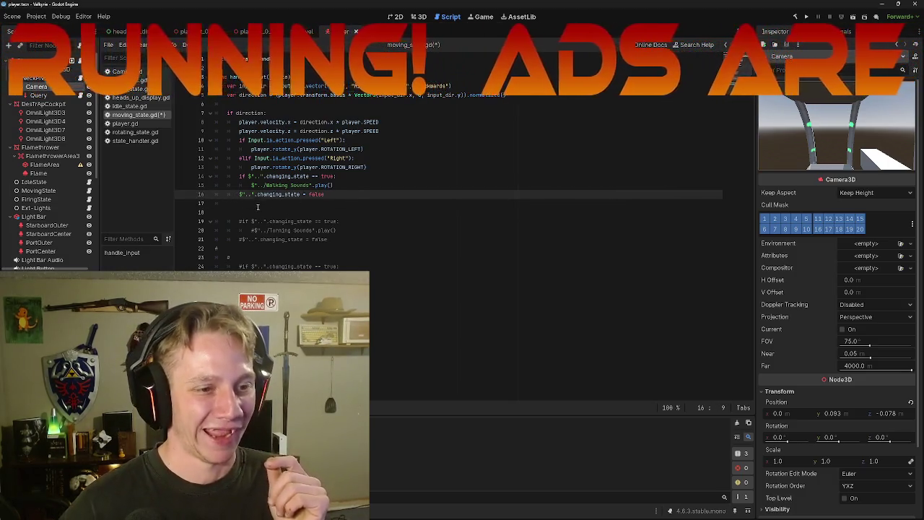
click(361, 181)
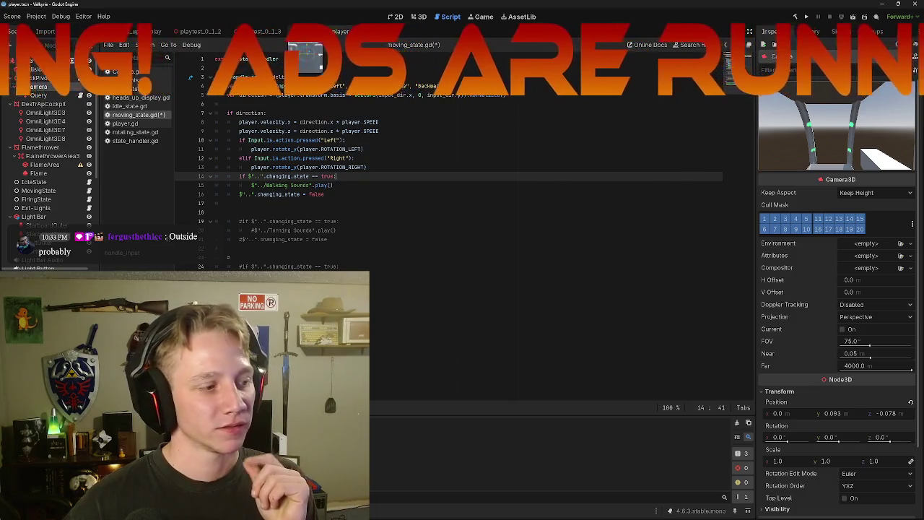
click(303, 31)
click(855, 16)
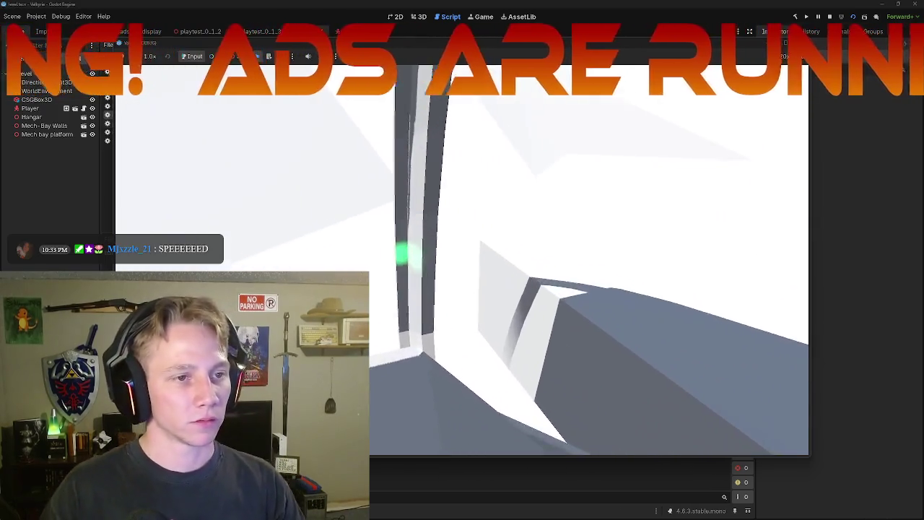
key(Escape)
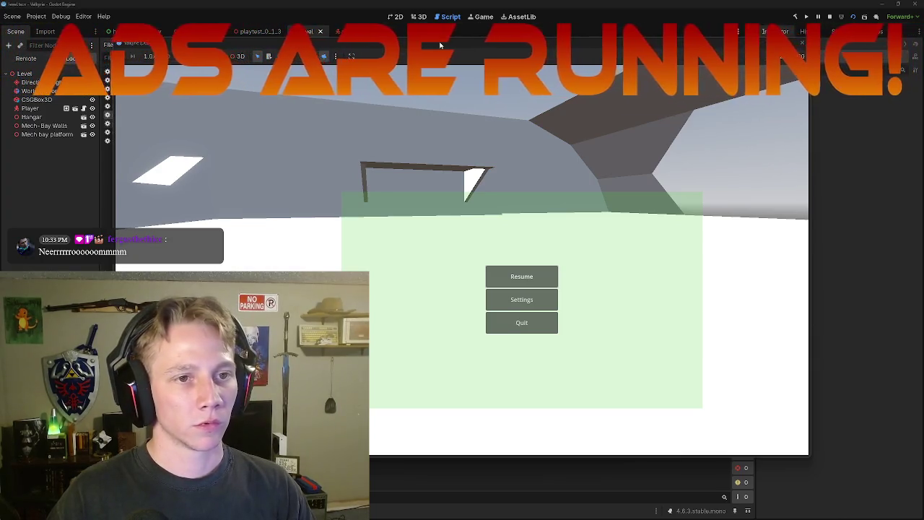
key(F8)
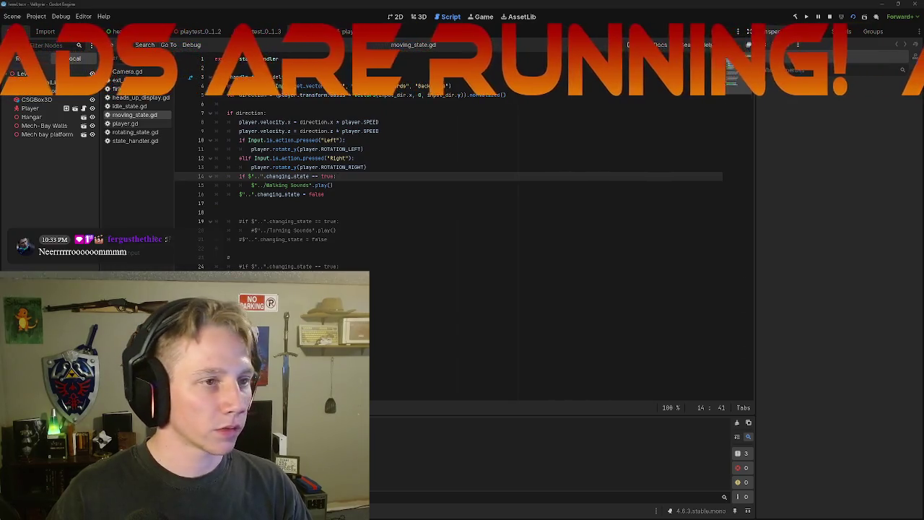
Fly the level's 3D view through the hangar to the player mech, then relaunch the scene with F6.
click(418, 16)
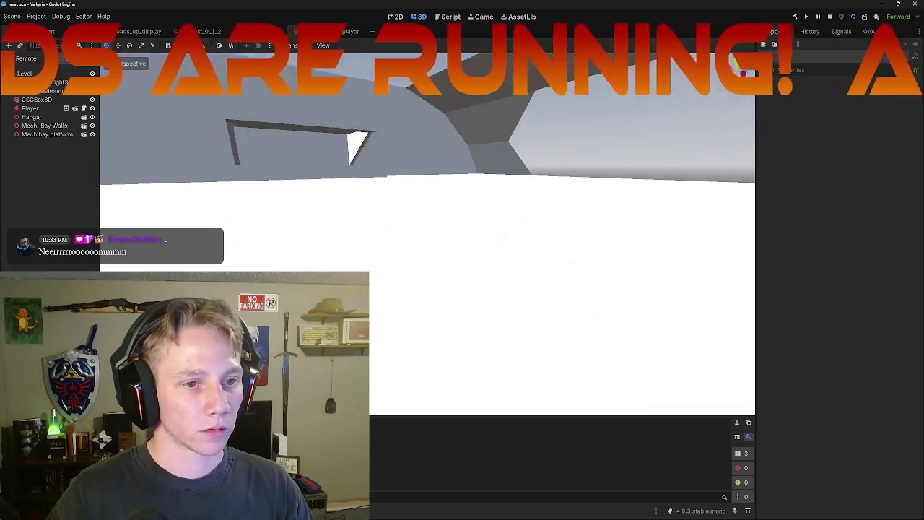
key(w)
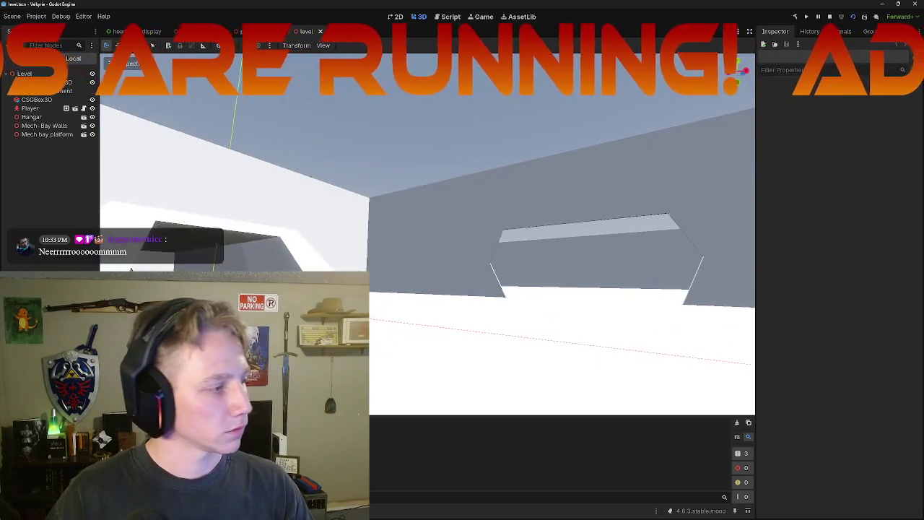
key(w)
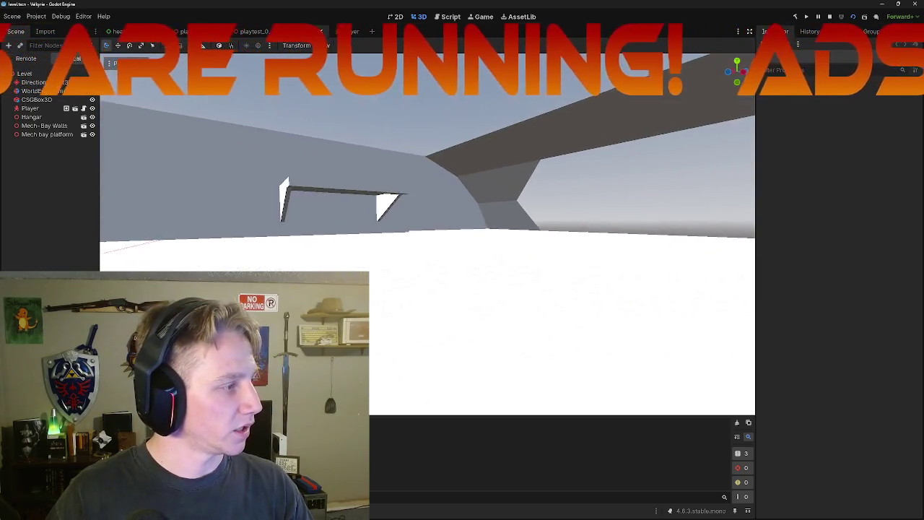
key(w)
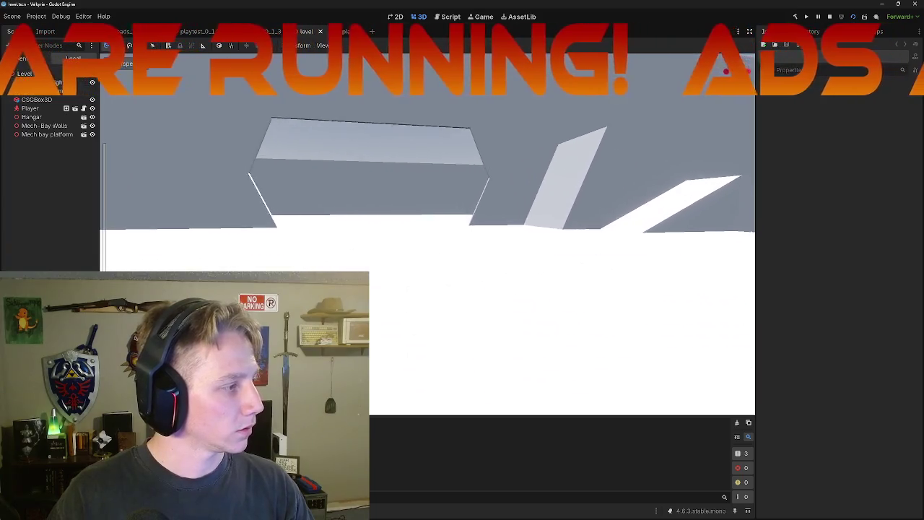
key(w)
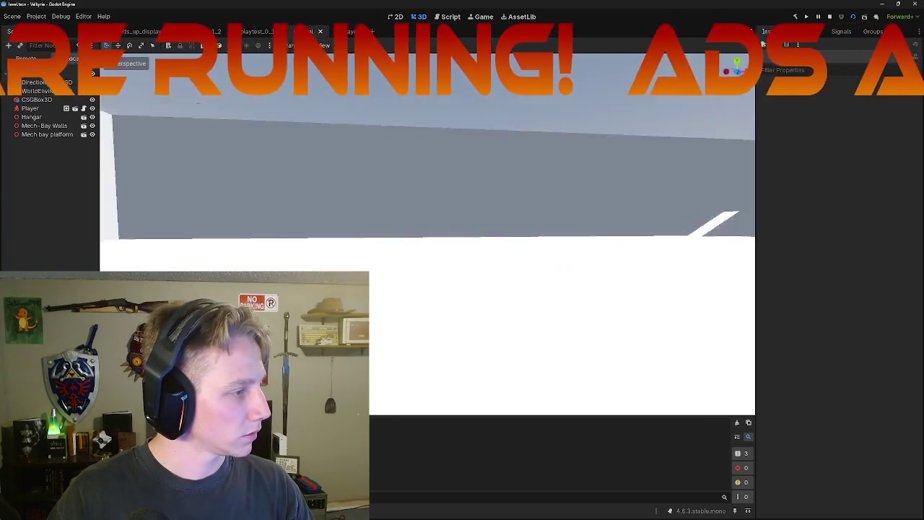
key(w)
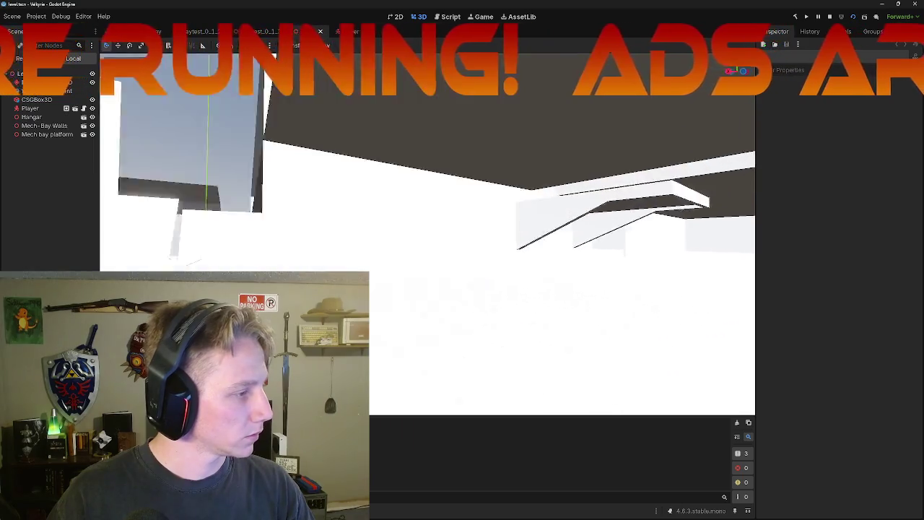
key(w)
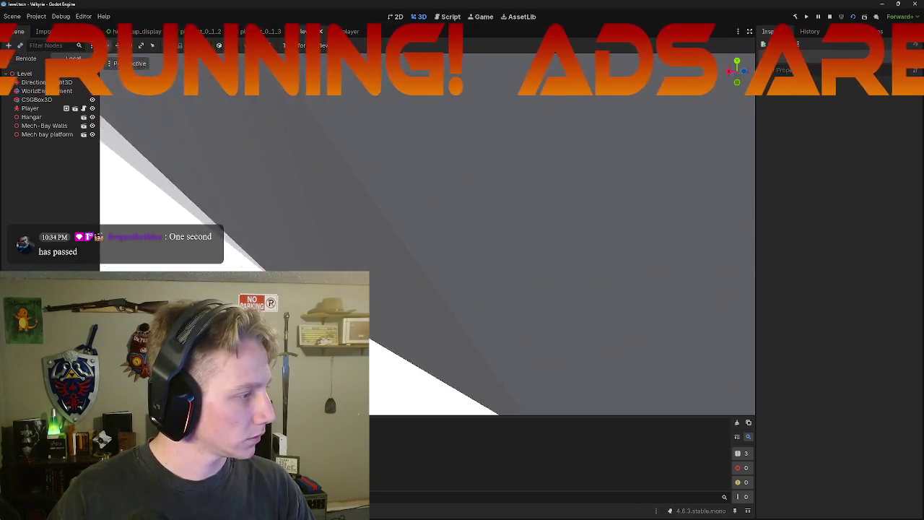
key(w)
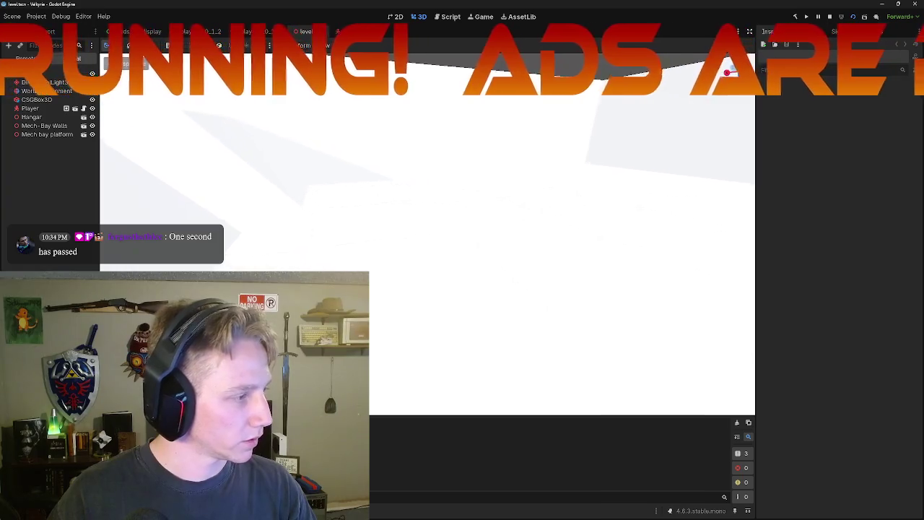
key(w)
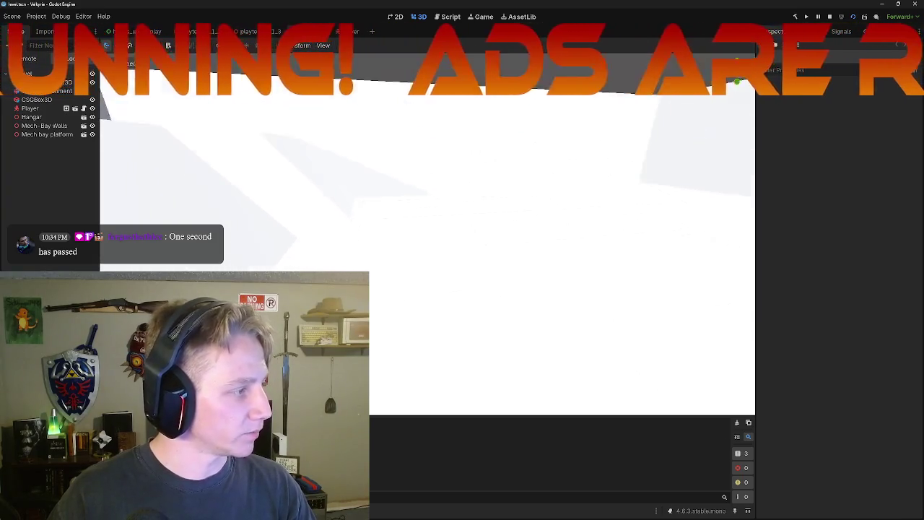
key(w)
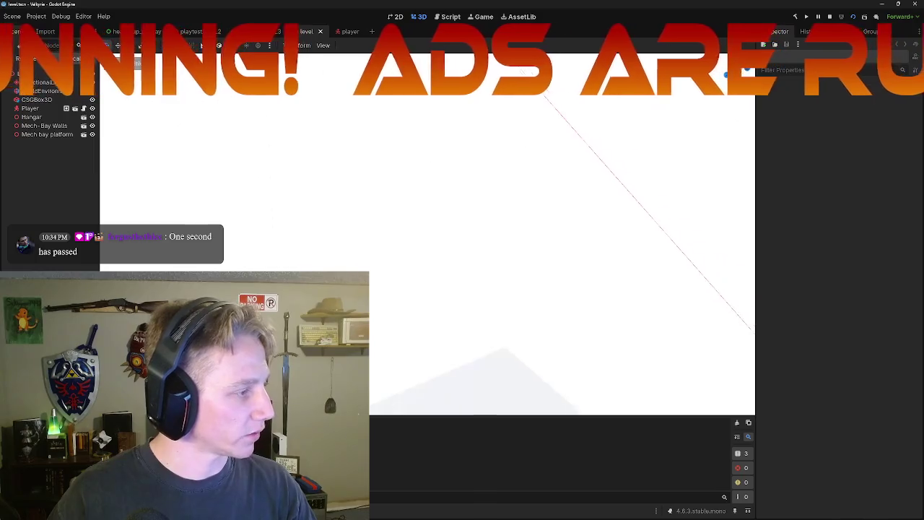
key(w)
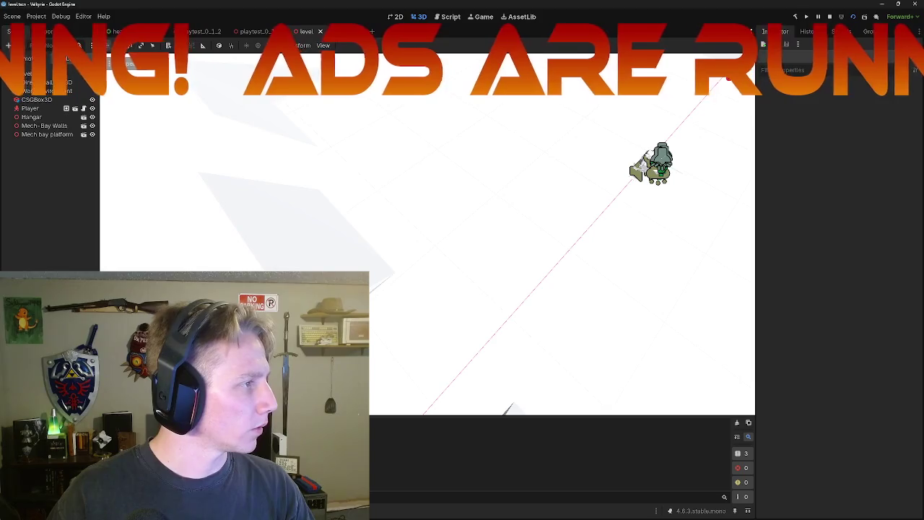
key(F6)
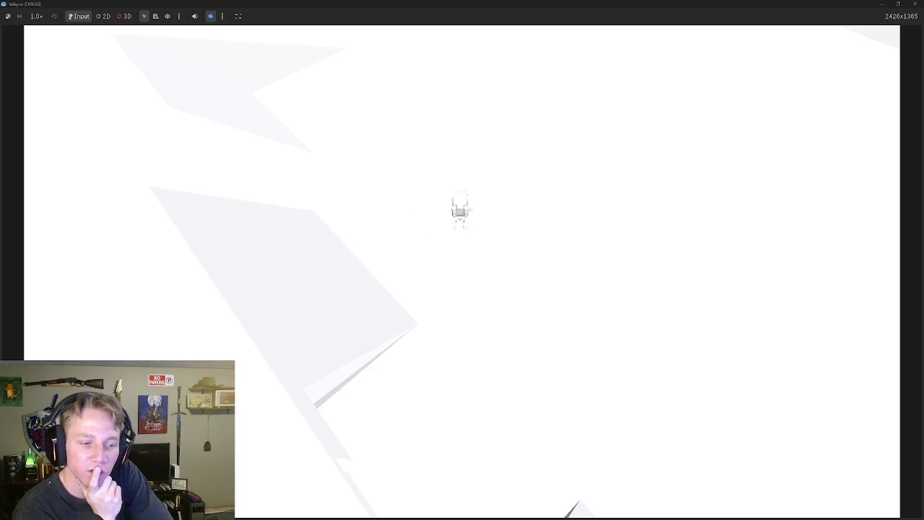
Quit the running game from its pause menu to return to the editor.
key(Escape)
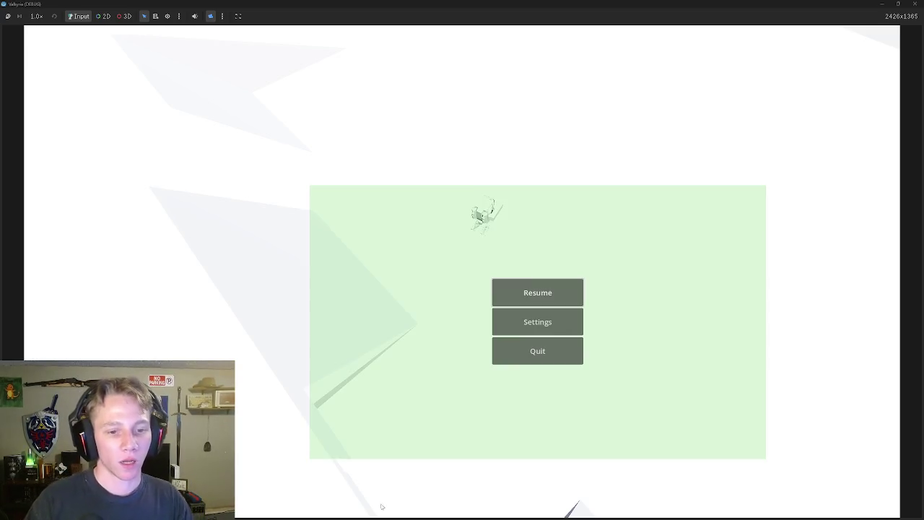
click(530, 351)
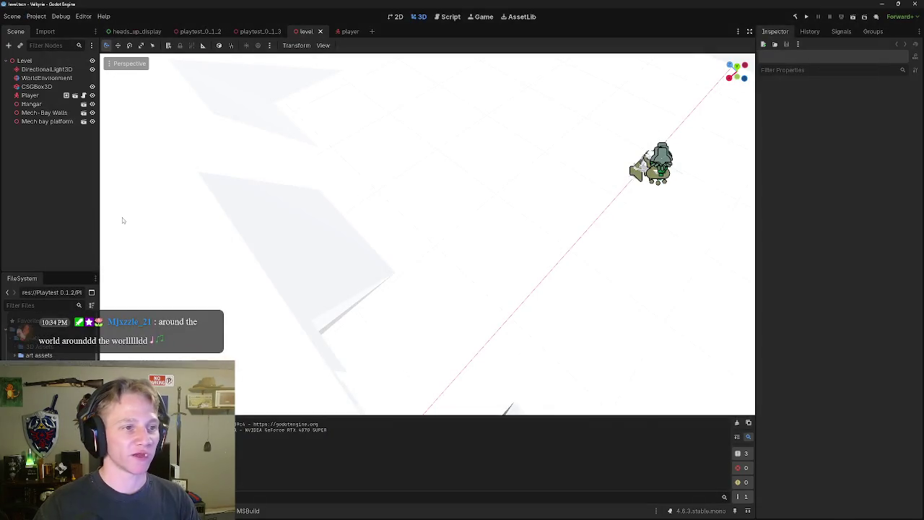
Open moving_state.gd from the player scene's script editor and go to the ROTATION_LEFT turning line.
click(349, 31)
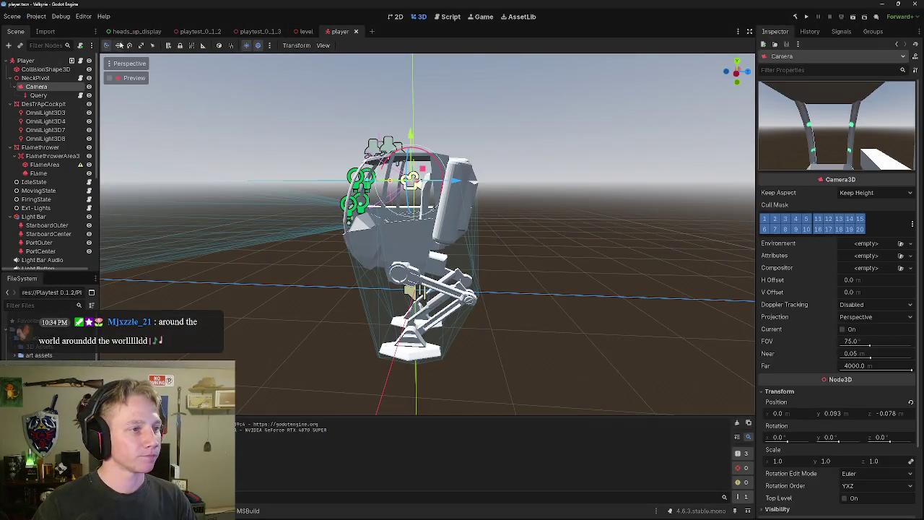
click(443, 19)
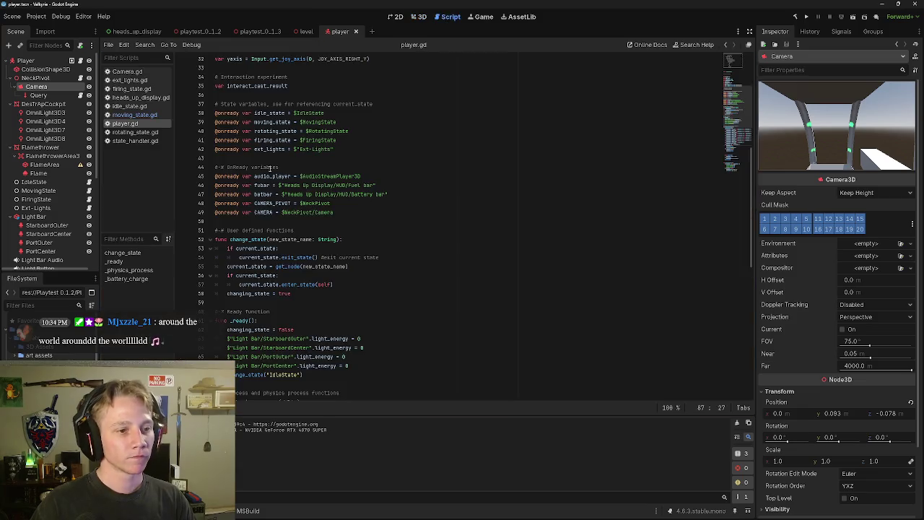
click(134, 115)
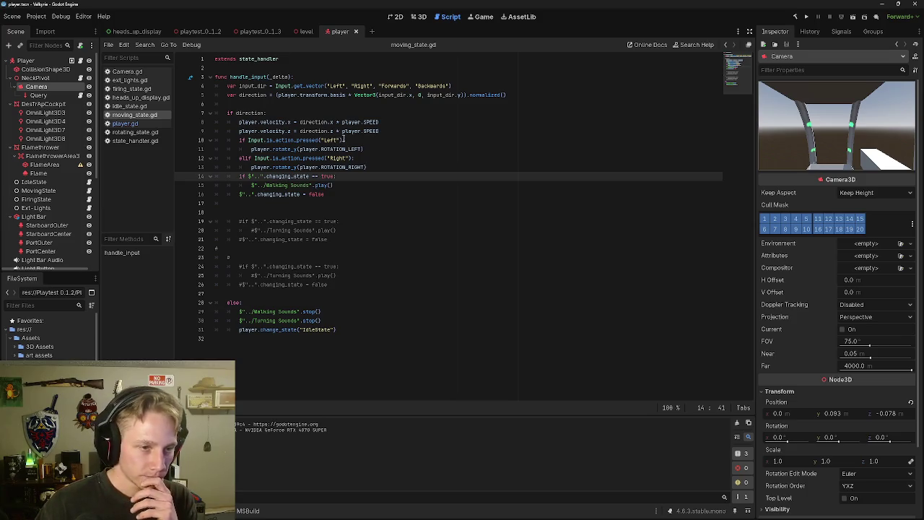
click(366, 150)
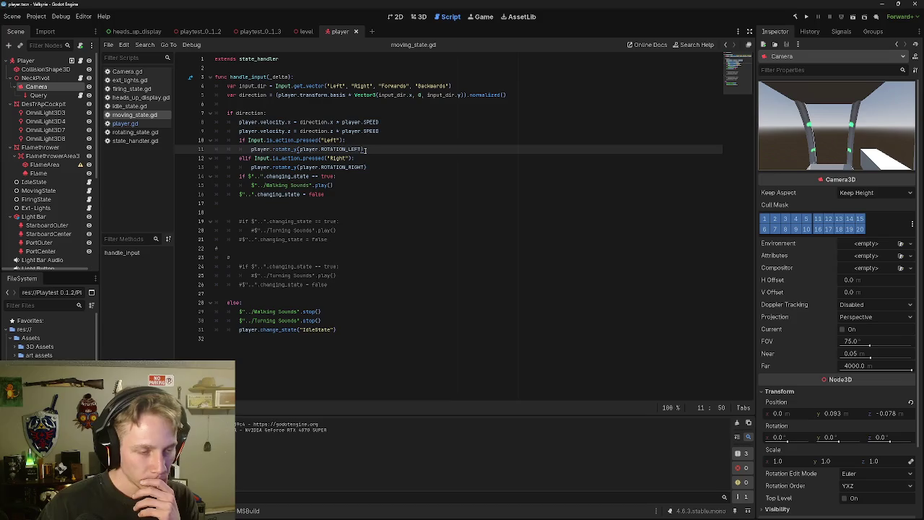
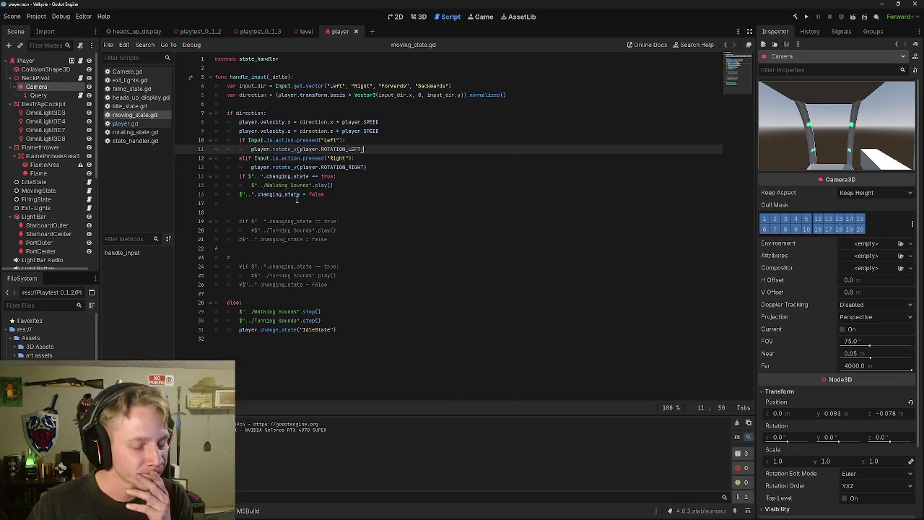
Select the two player.velocity lines 8–9 in moving_state.gd and comment them out.
click(337, 193)
click(343, 184)
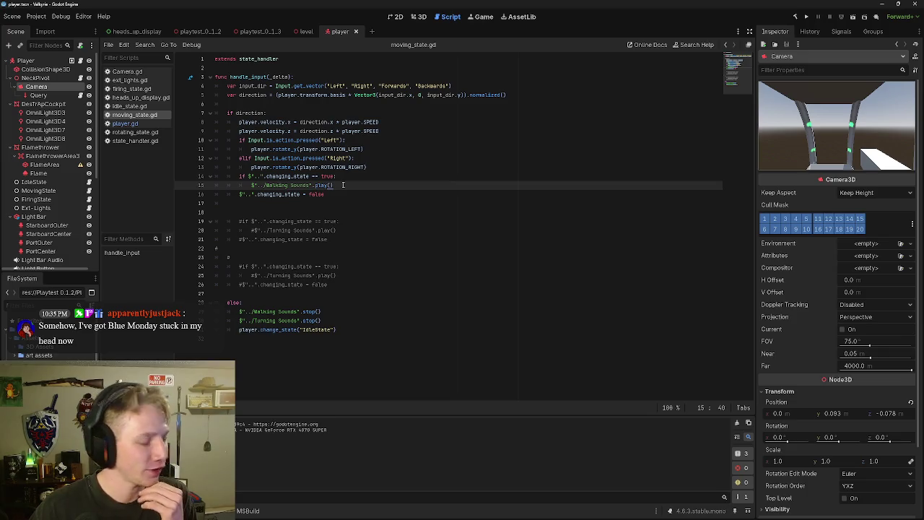
click(347, 177)
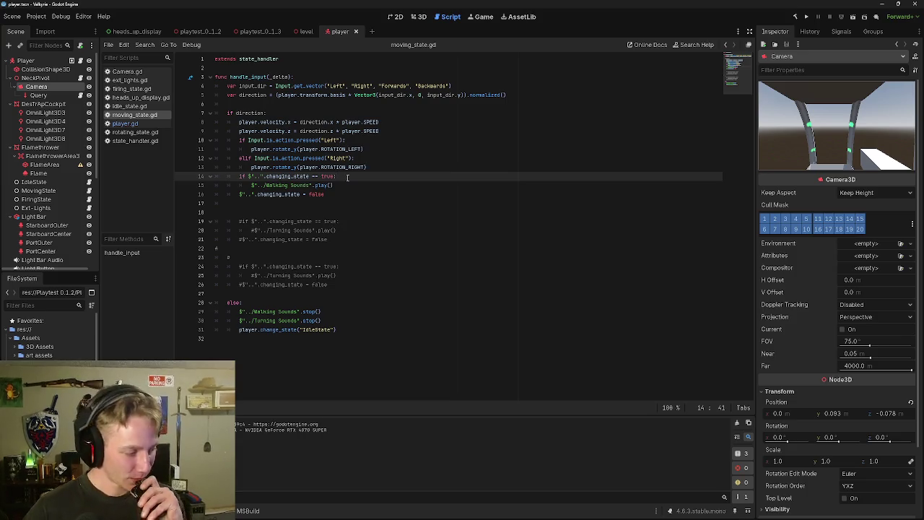
click(348, 189)
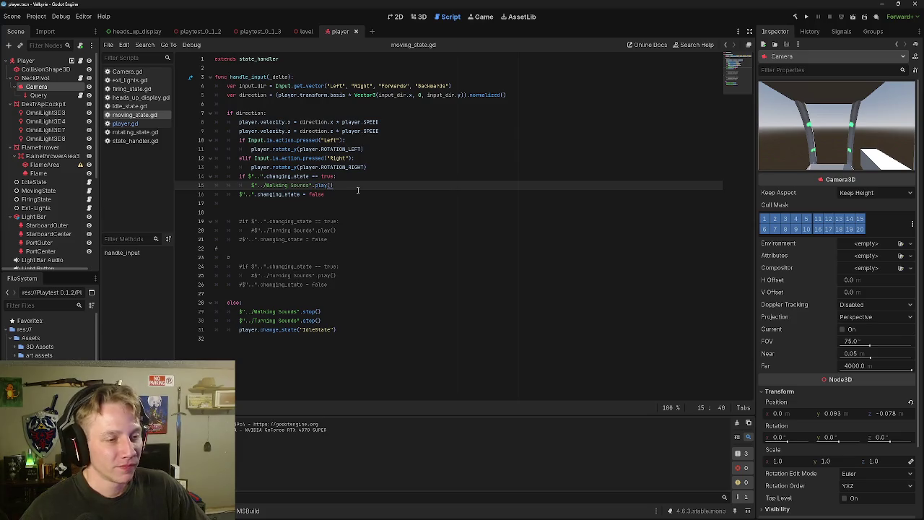
click(361, 137)
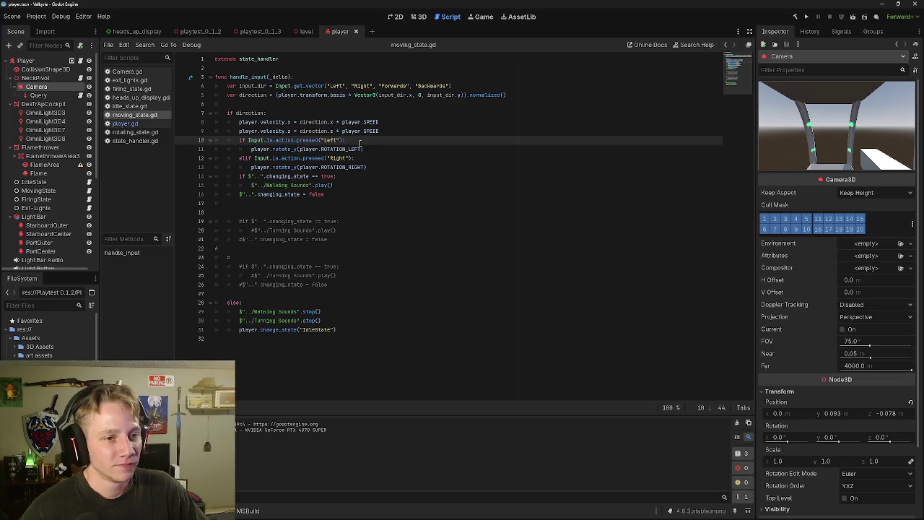
click(367, 150)
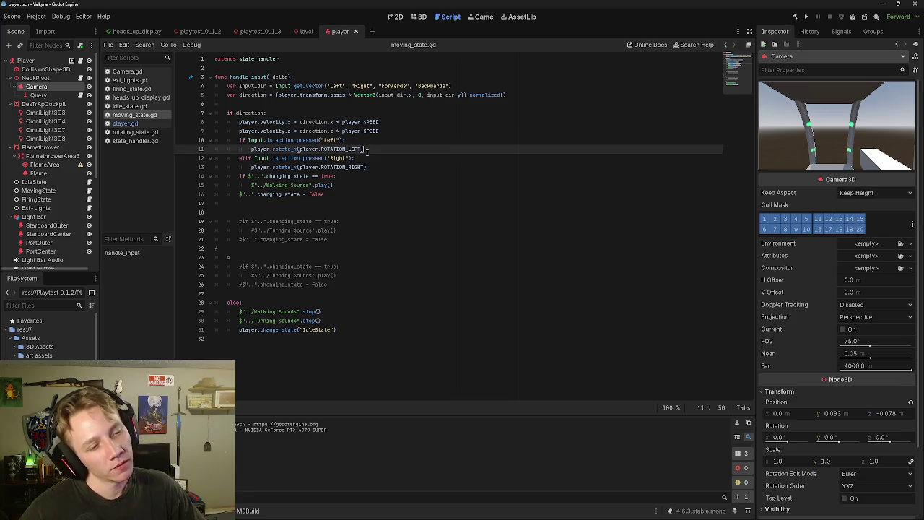
mouse_move(272, 148)
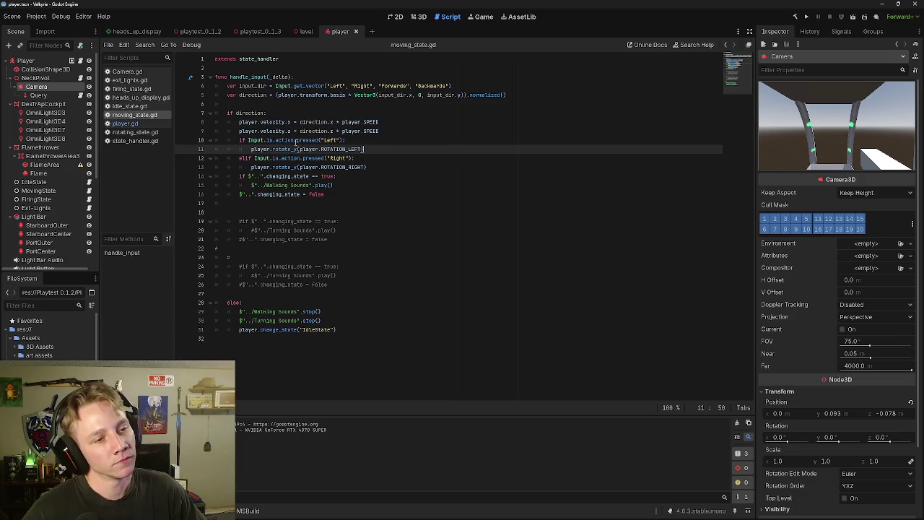
click(397, 123)
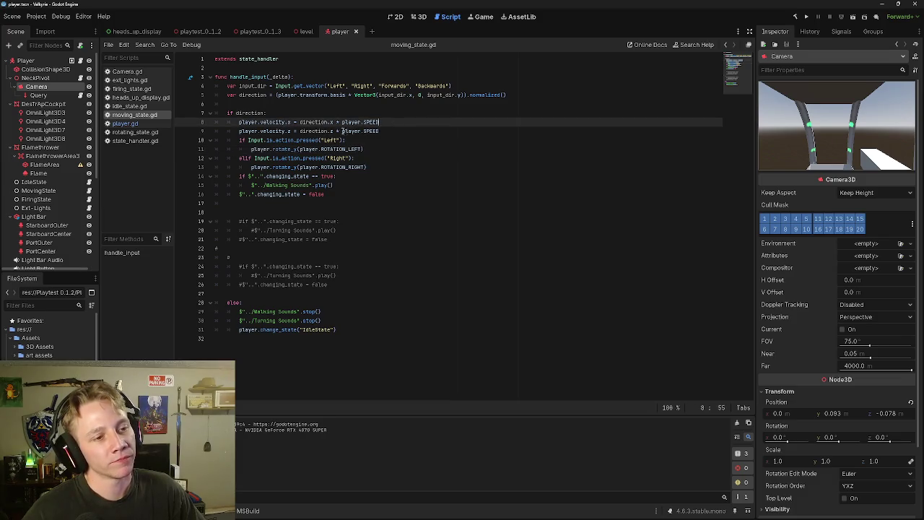
drag(379, 131, 232, 124)
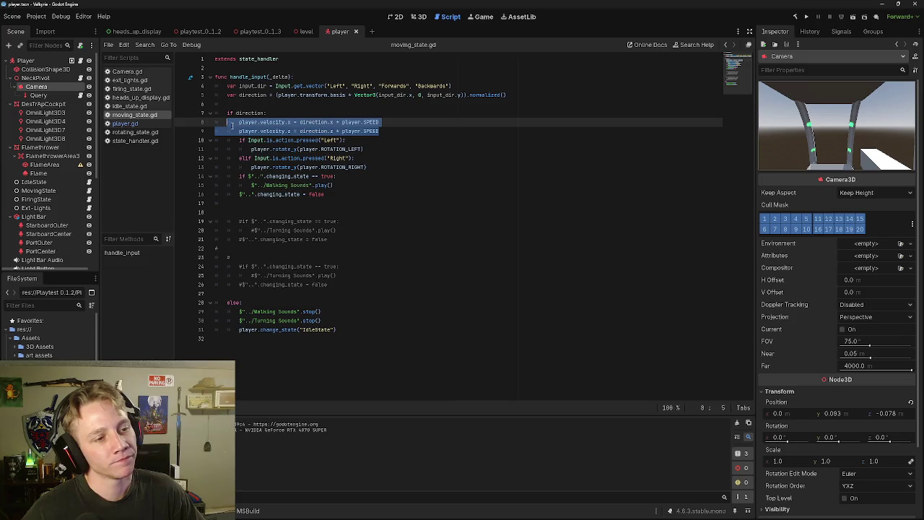
click(384, 123)
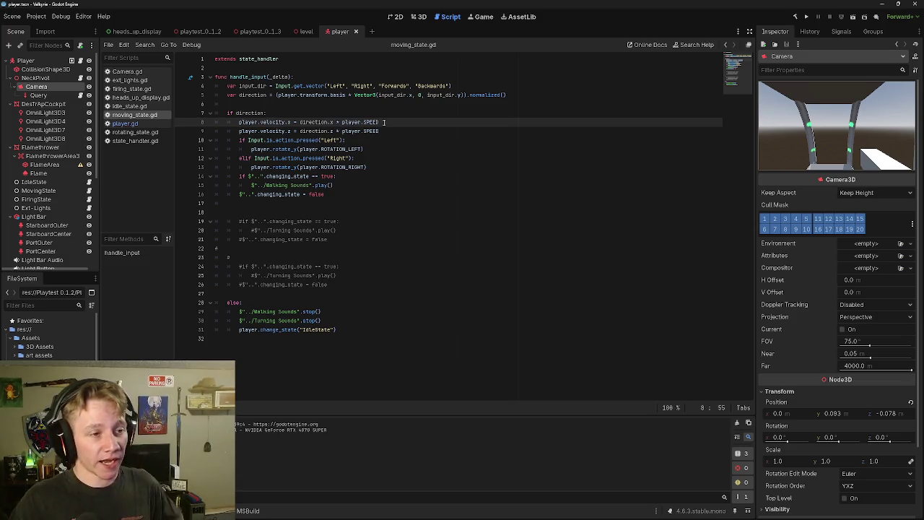
drag(379, 131, 212, 125)
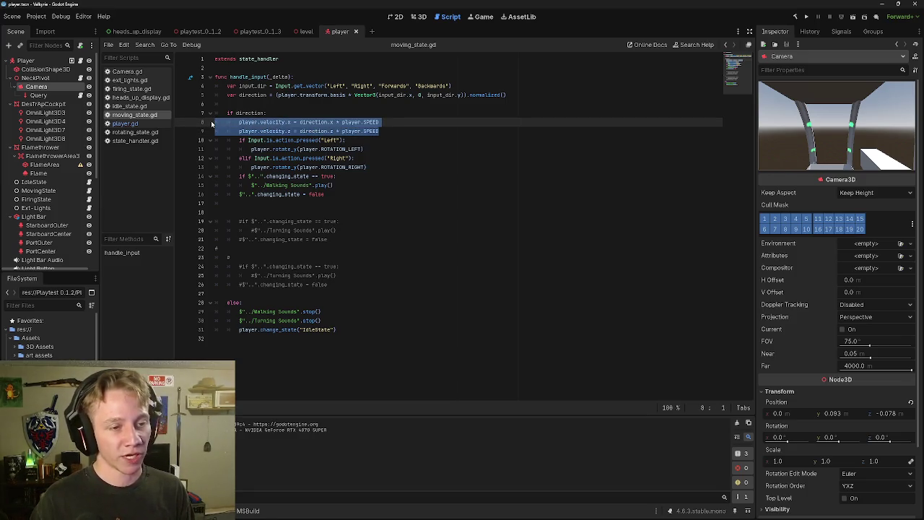
key(ctrl+k)
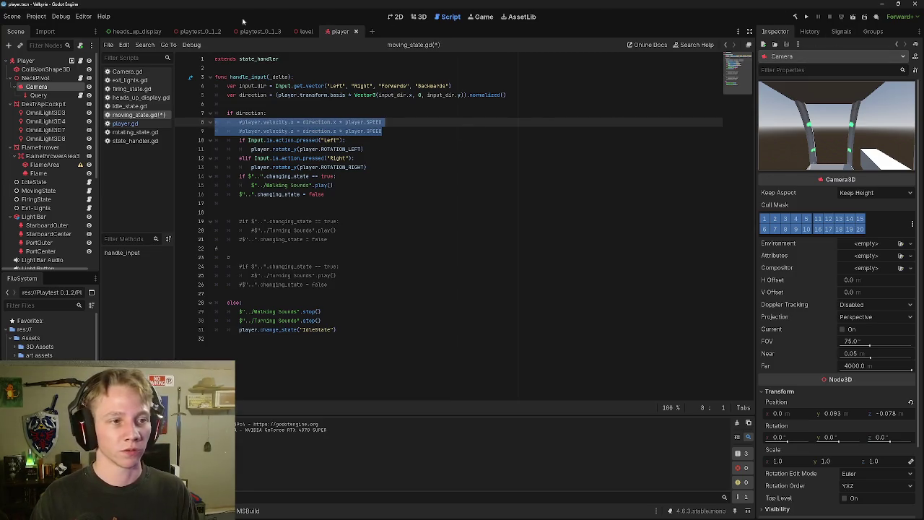
Run the level scene with the free camera override, then pause and quit the test.
click(308, 30)
click(852, 16)
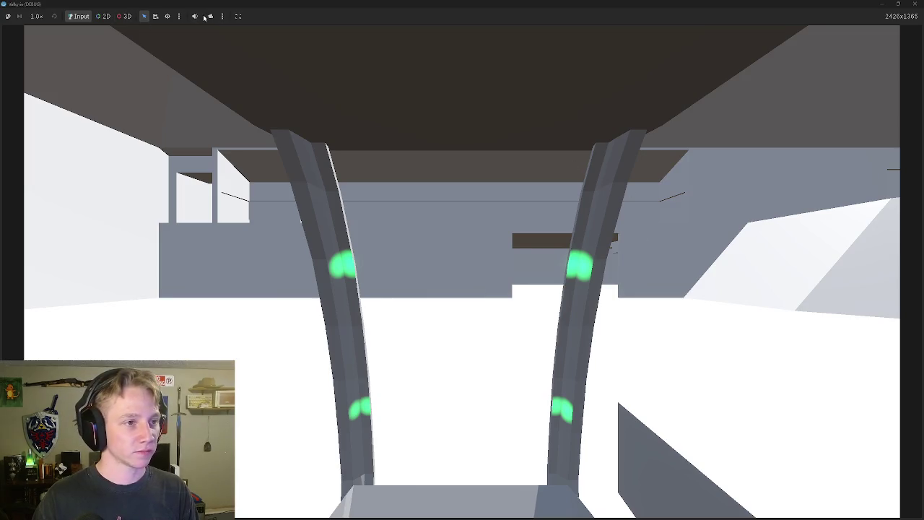
click(210, 16)
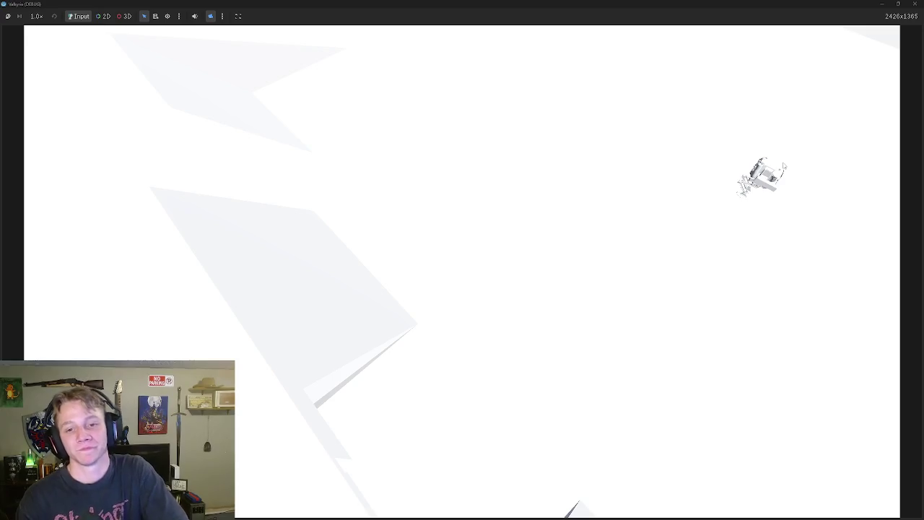
key(Escape)
click(497, 350)
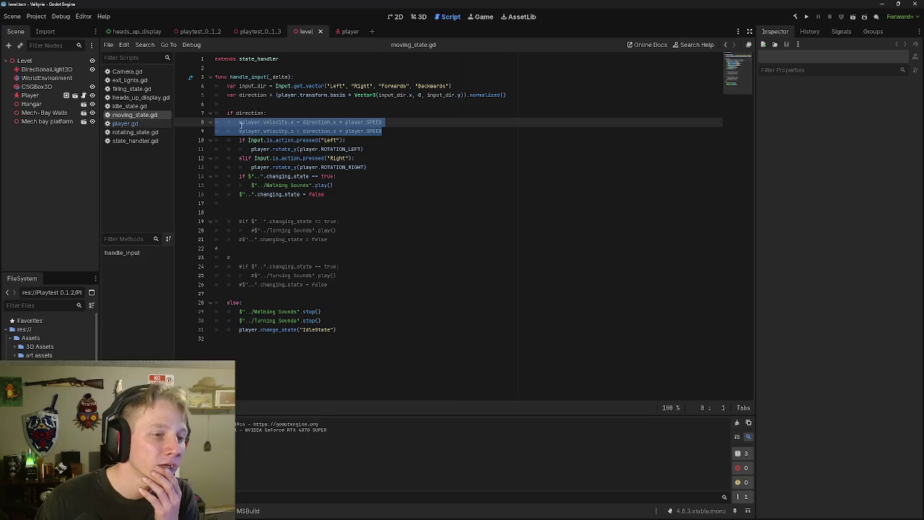
Uncomment the two player.velocity lines 8–9 again.
key(ctrl+k)
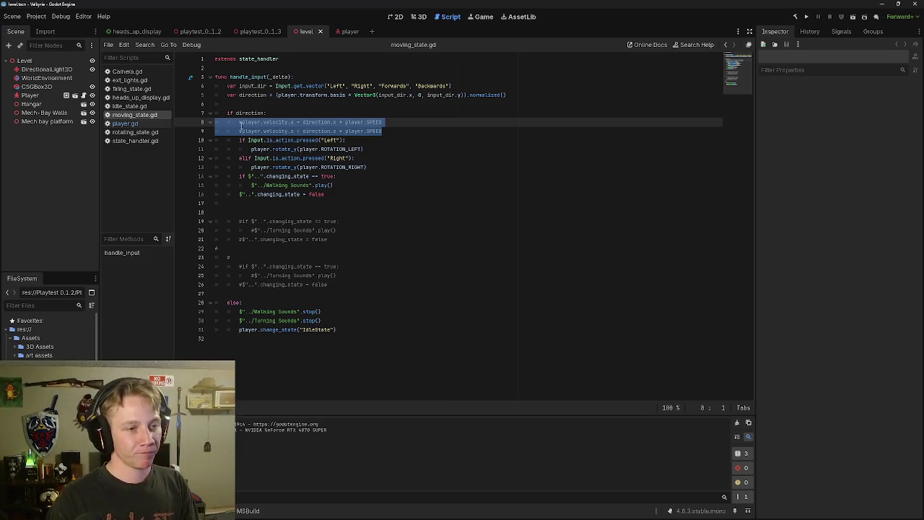
drag(391, 131, 207, 125)
key(ctrl+k)
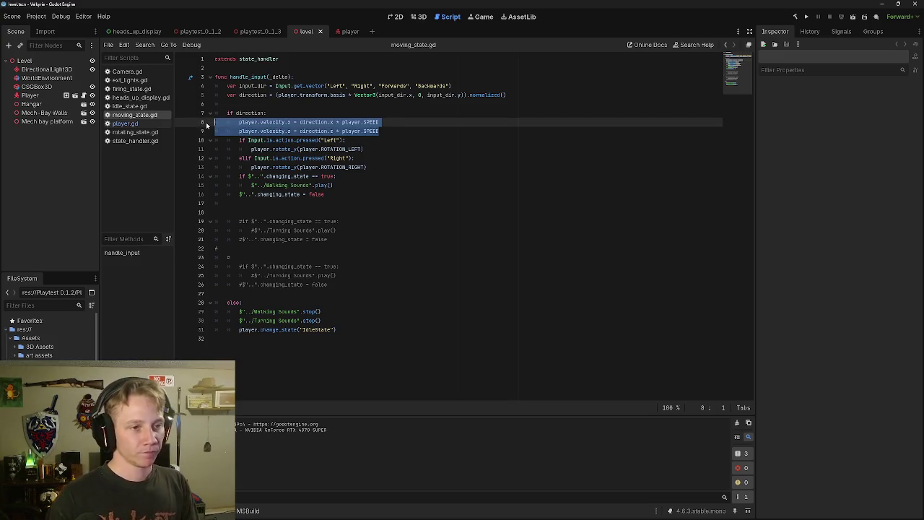
click(413, 120)
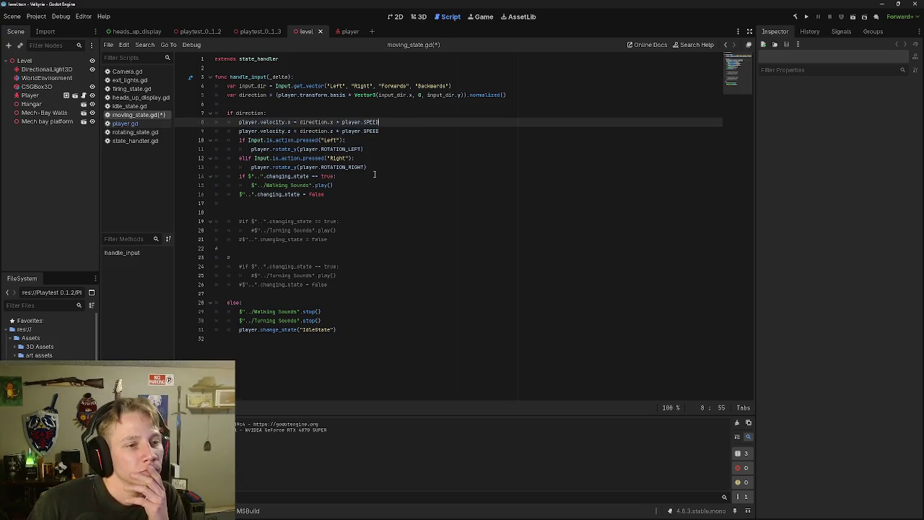
drag(382, 130, 245, 123)
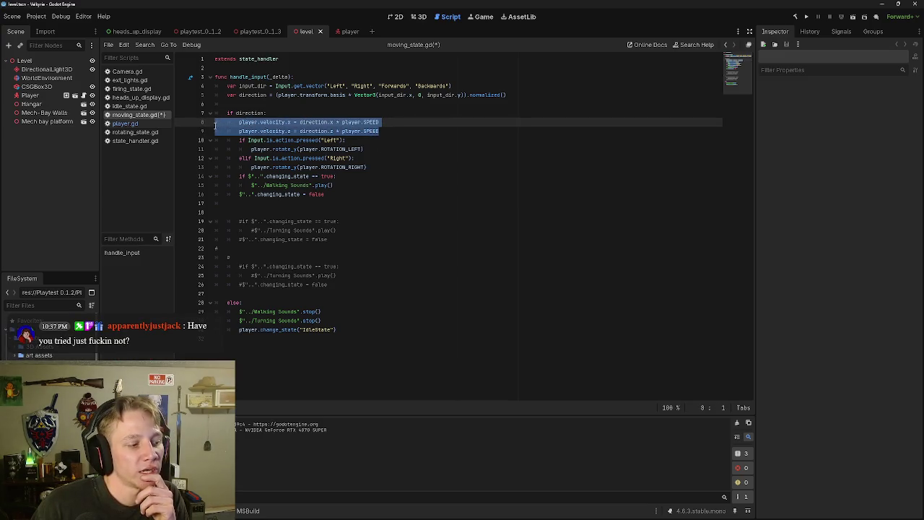
Add an Input.is_action_pressed("Forwards") condition line under 'if direction:'.
click(338, 113)
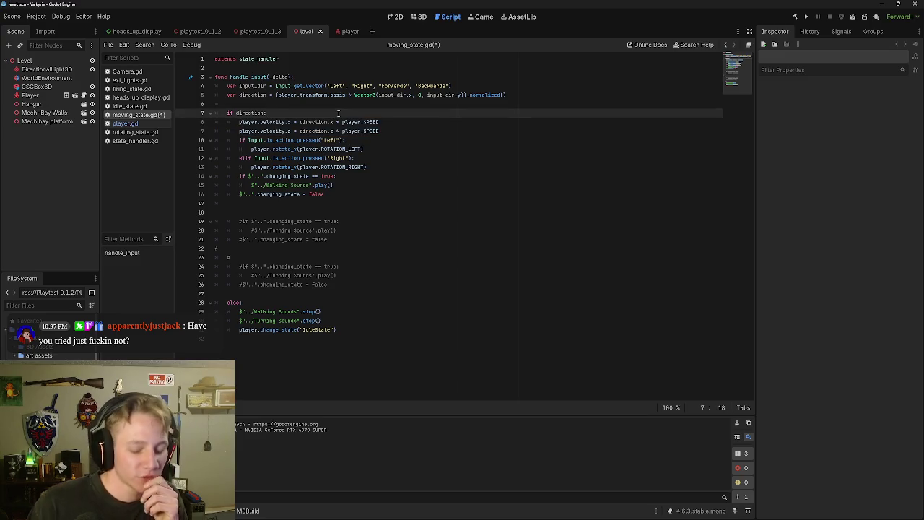
key(Return)
text(if)
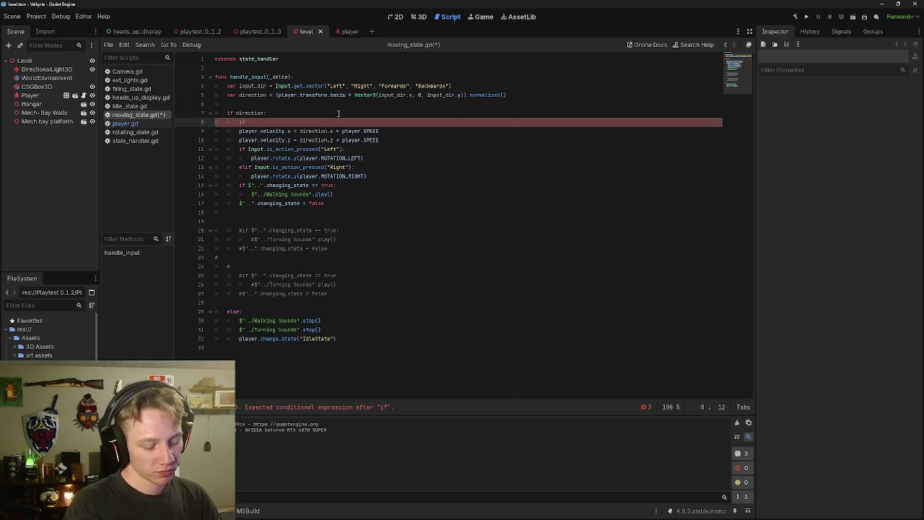
text(Inp)
key(Return)
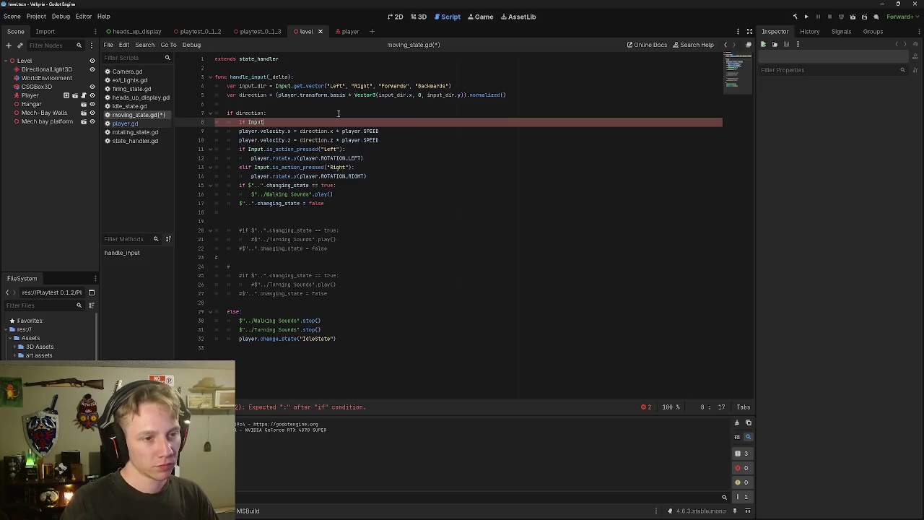
text(.i)
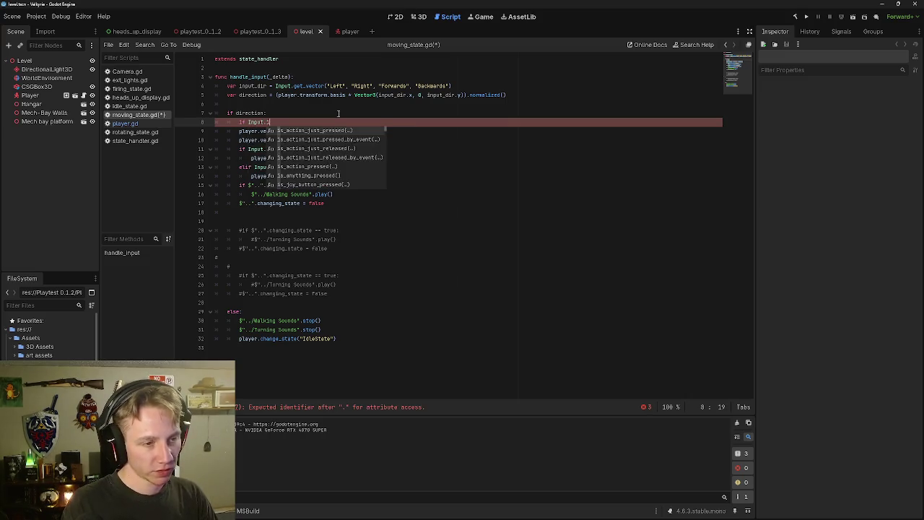
key(Down)
key(Down)
key(Down)
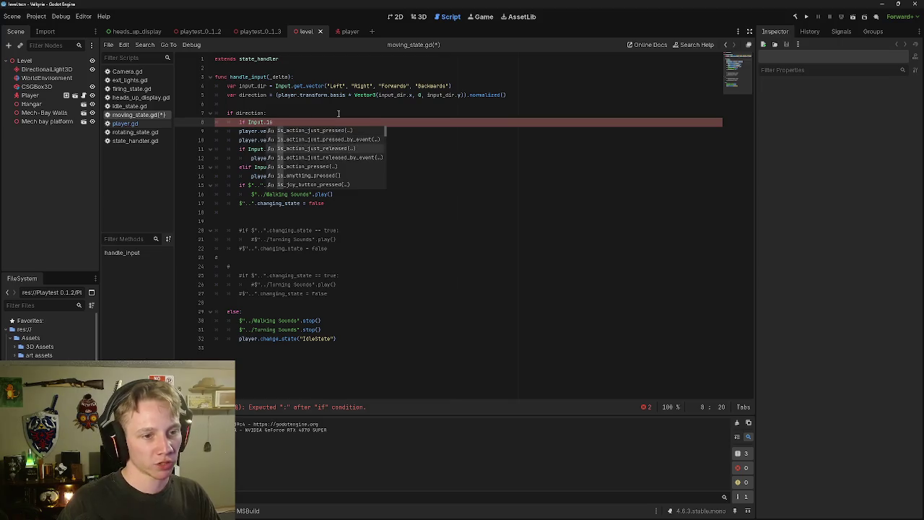
key(Return)
key(Down)
key(Down)
key(Down)
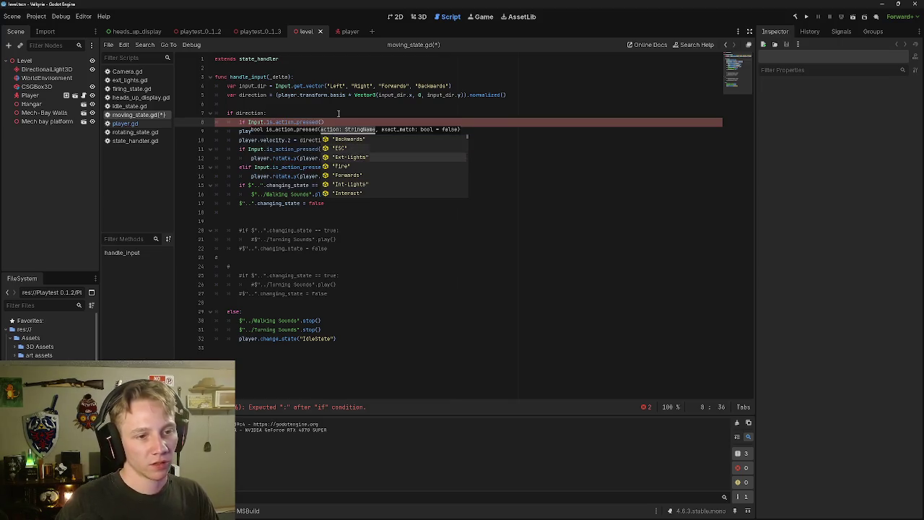
key(Return)
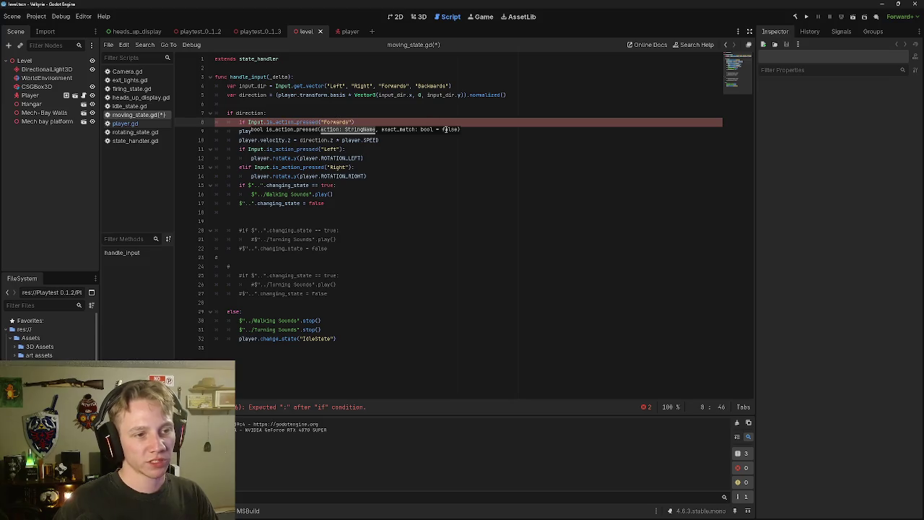
click(412, 127)
click(402, 119)
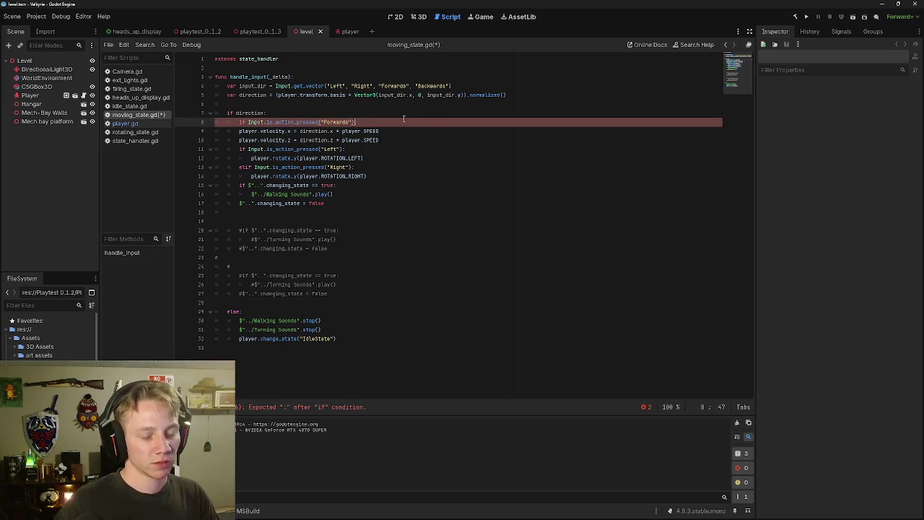
Indent the velocity.x and velocity.z lines under the new Forwards condition.
click(238, 132)
key(Tab)
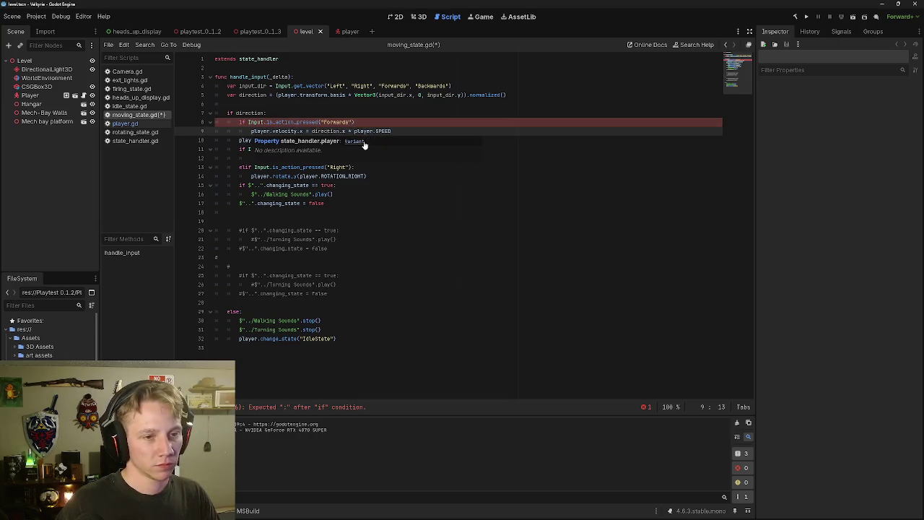
click(239, 140)
key(Tab)
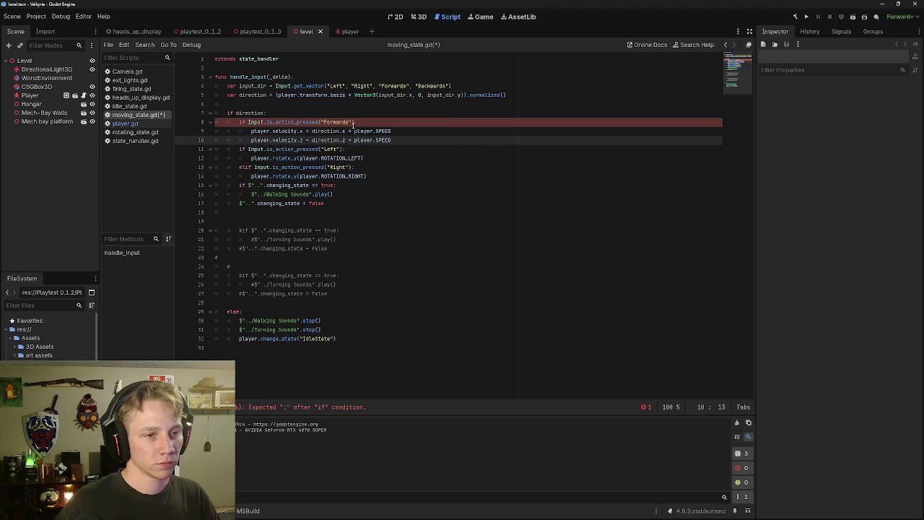
Extend the condition with 'or Input.is_action_pressed("Backwards")' and a closing colon.
click(355, 122)
text(or)
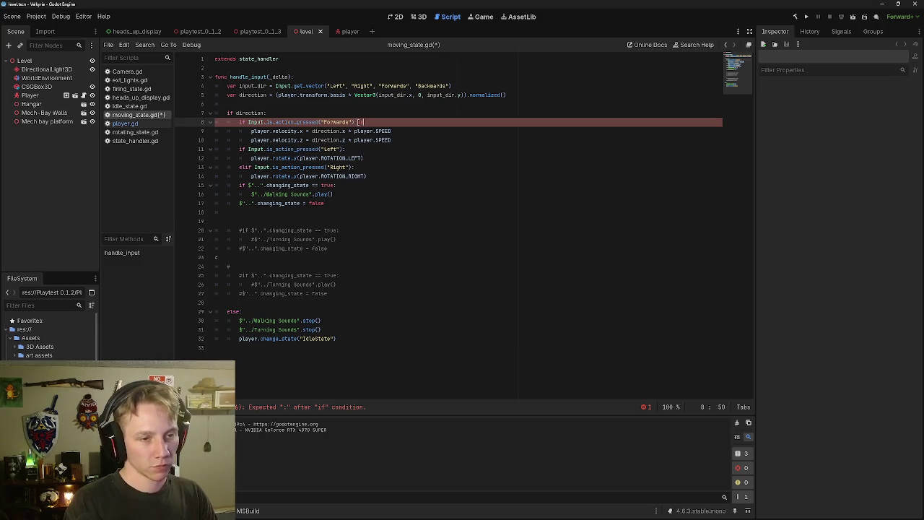
text(In)
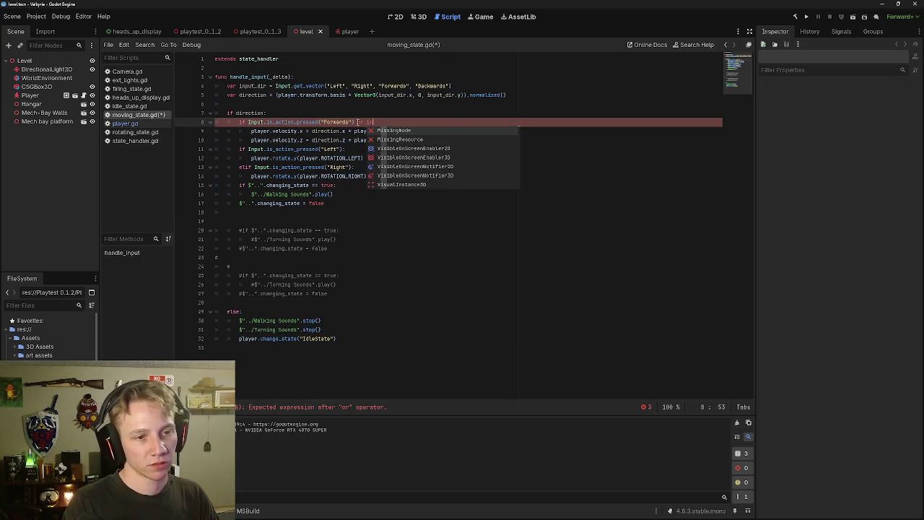
key(BackSpace)
key(BackSpace)
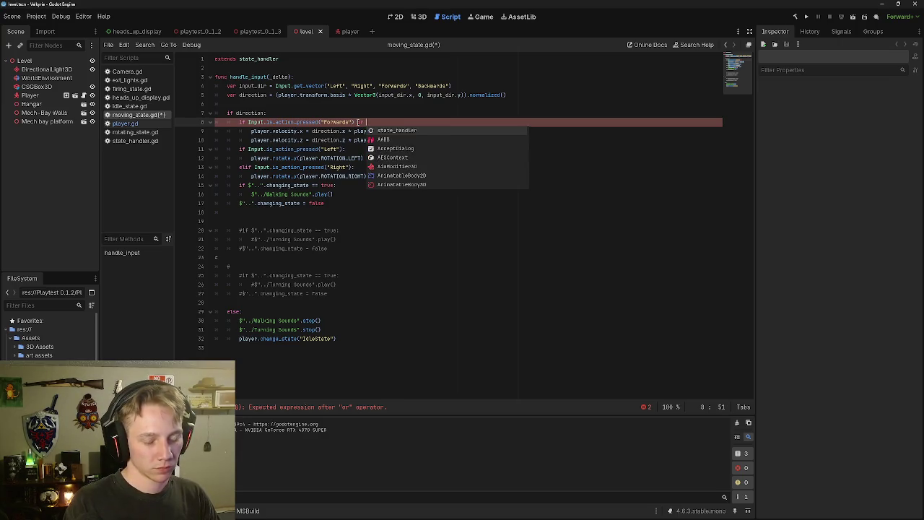
text(Input)
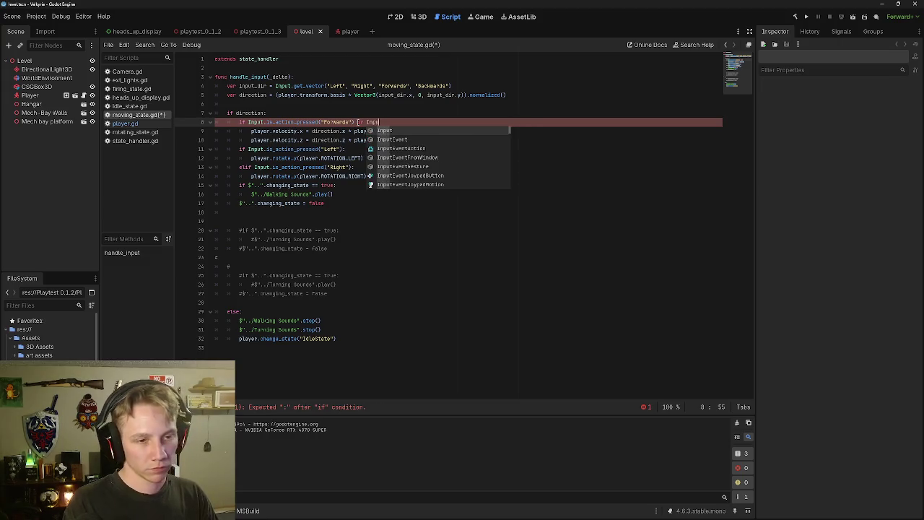
key(BackSpace)
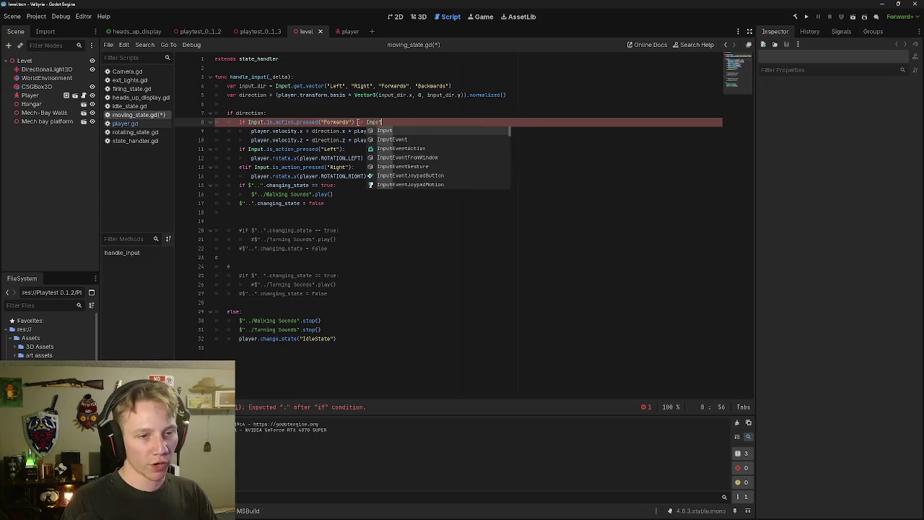
text(.is)
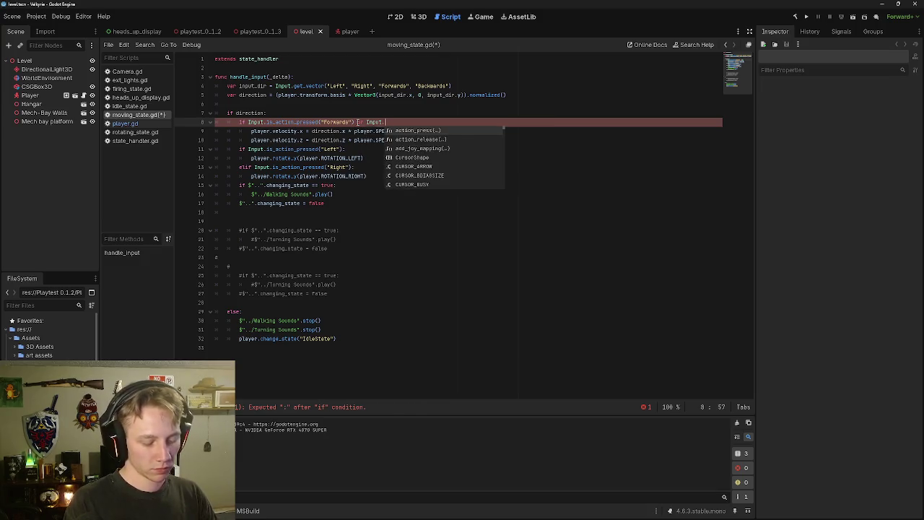
key(Down)
key(Down)
key(Down)
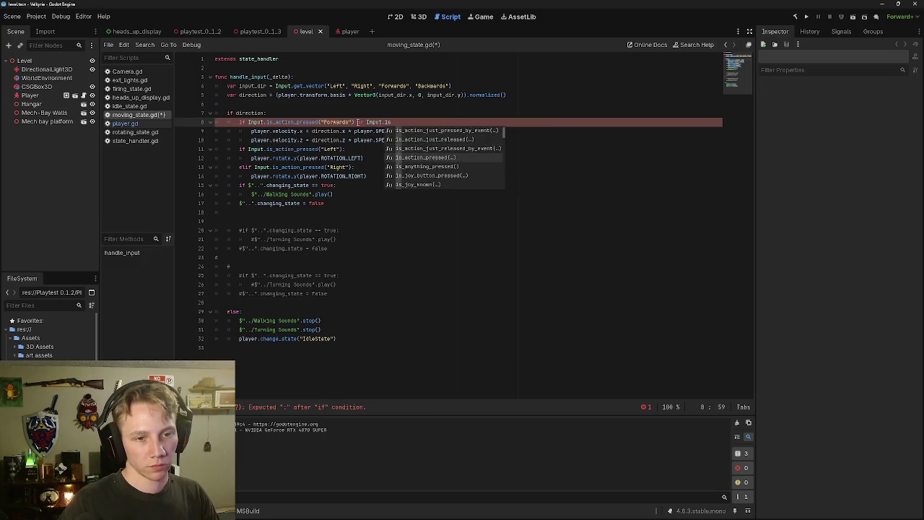
key(Return)
key(Return)
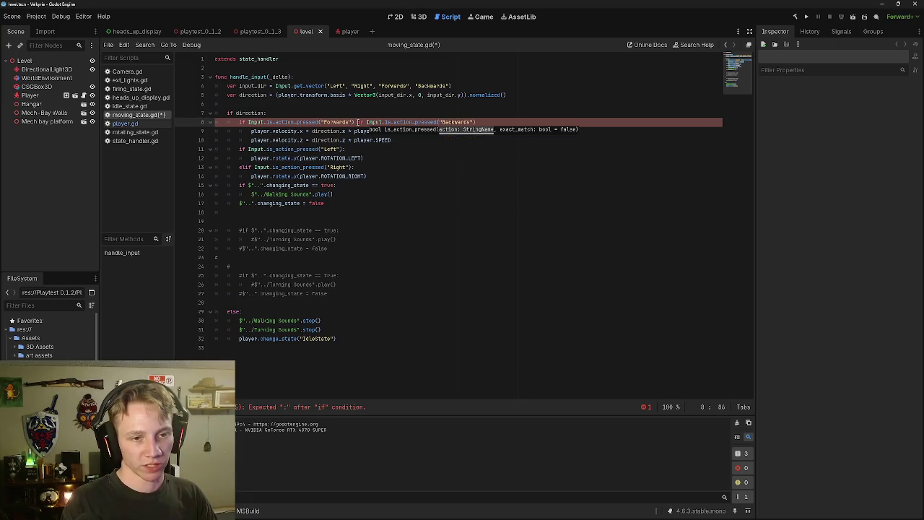
key(Down)
key(Home)
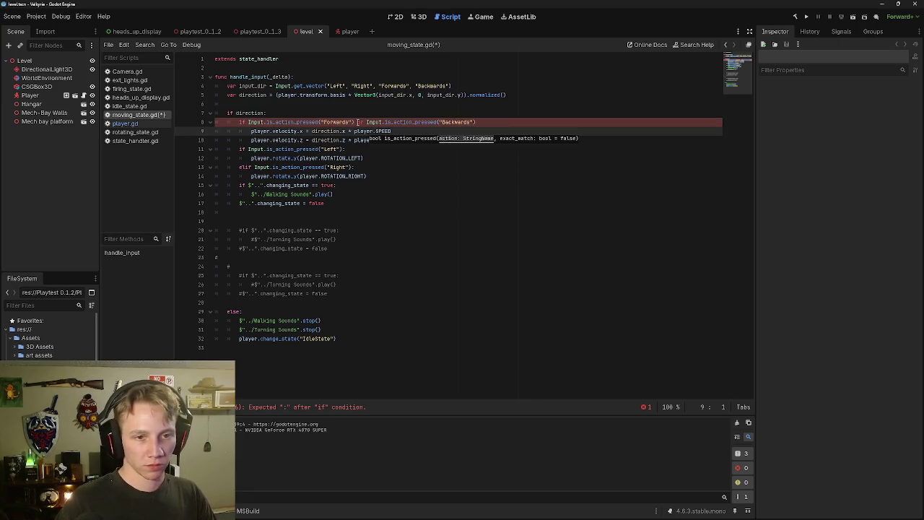
key(Left)
text(:)
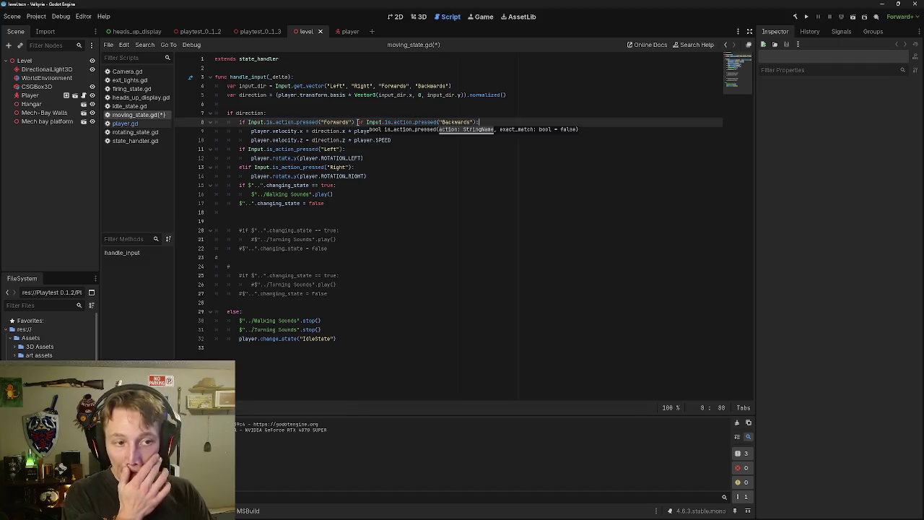
click(513, 162)
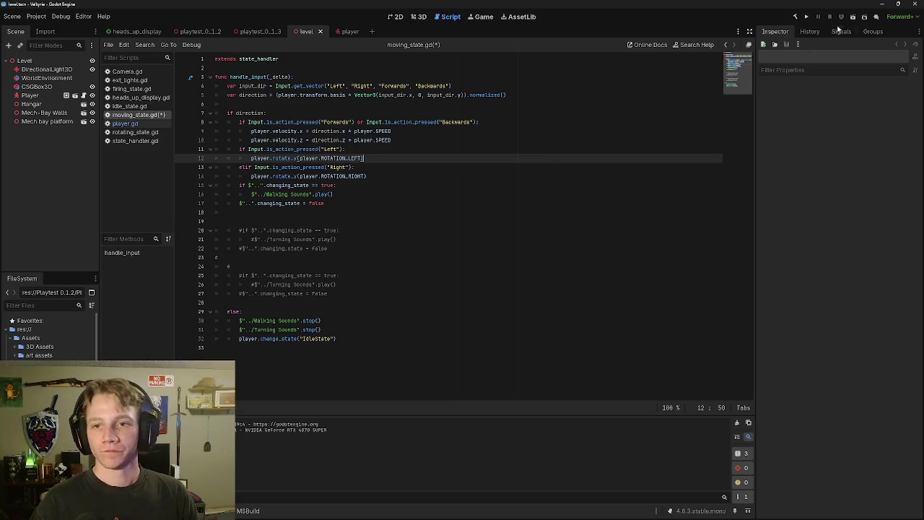
Save moving_state.gd, test-run the game, then pause and quit back to the 3D view.
click(852, 16)
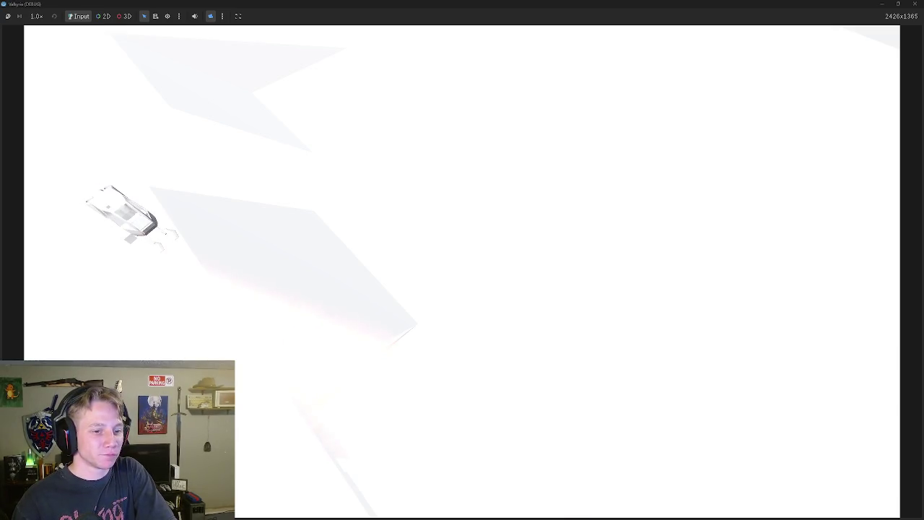
key(Escape)
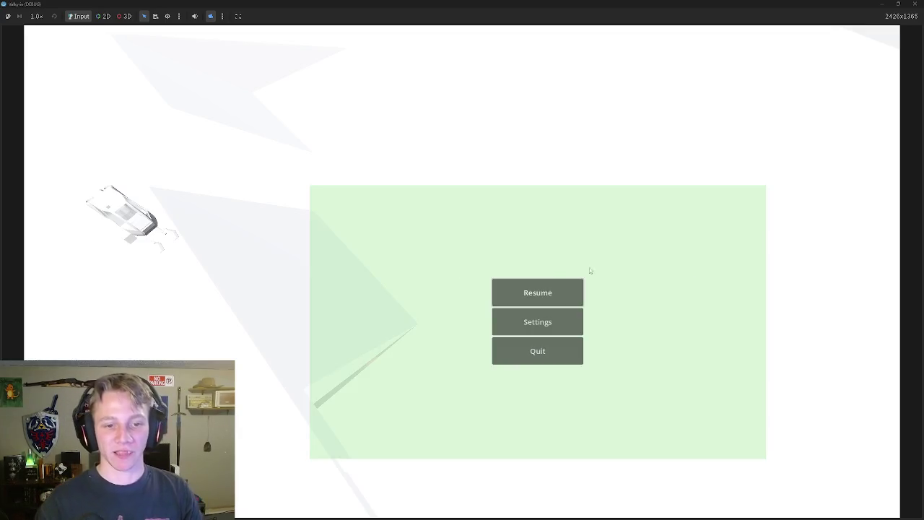
click(538, 355)
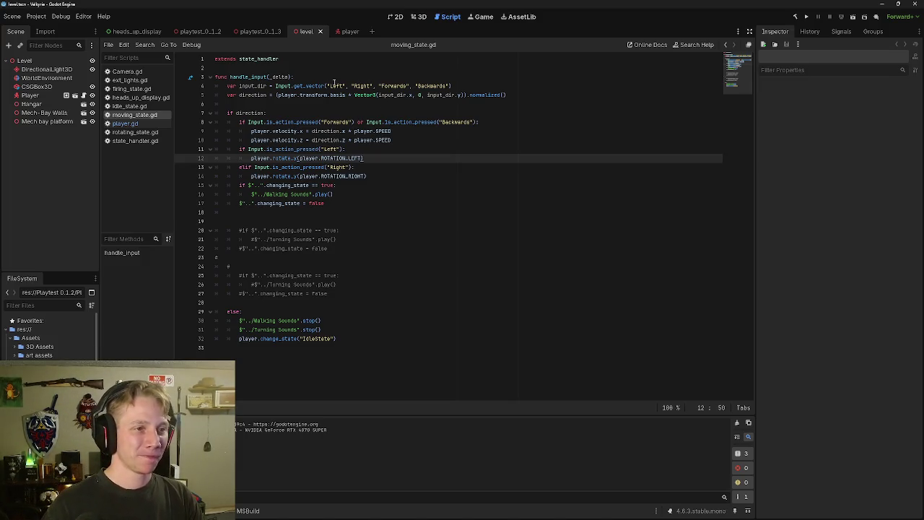
click(418, 16)
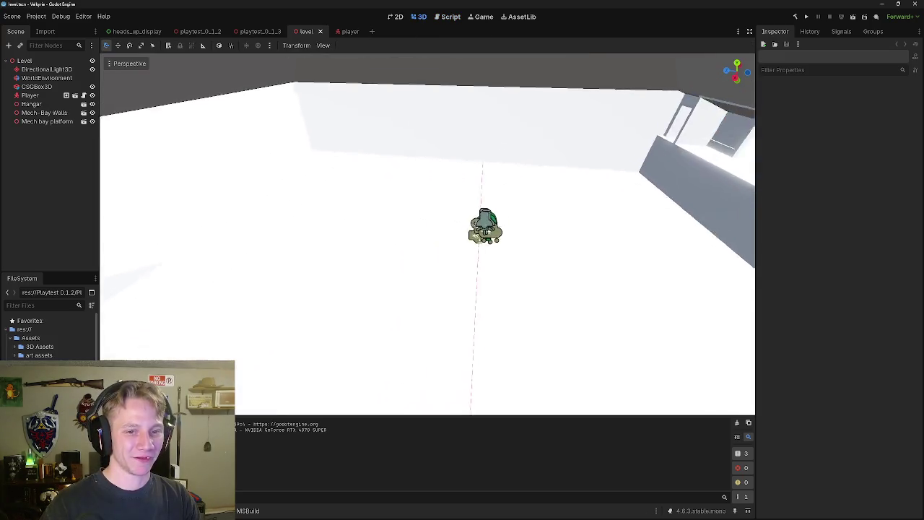
Rotate the DirectionalLight3D for blue-grey floor and wall shading, then launch a test run.
click(40, 78)
double_click(40, 70)
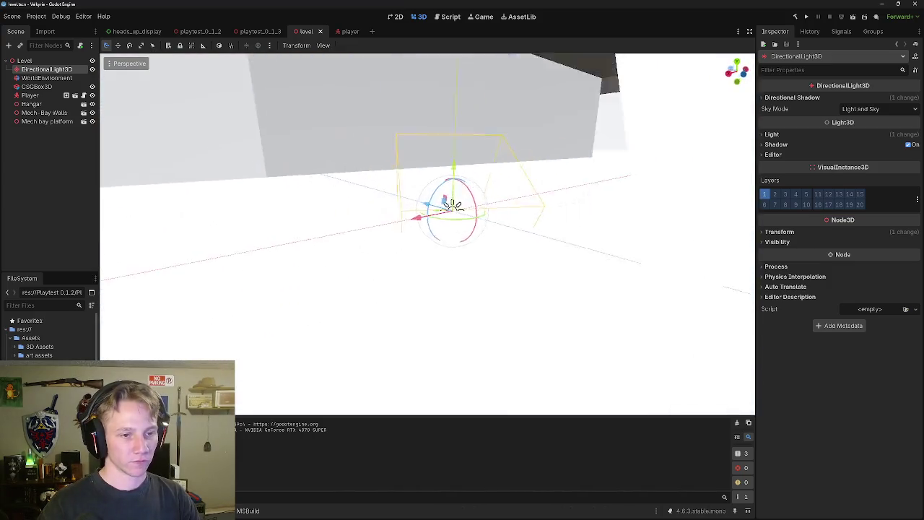
mouse_move(435, 224)
mouse_down()
mouse_move(424, 232)
mouse_move(427, 249)
mouse_move(452, 287)
mouse_up()
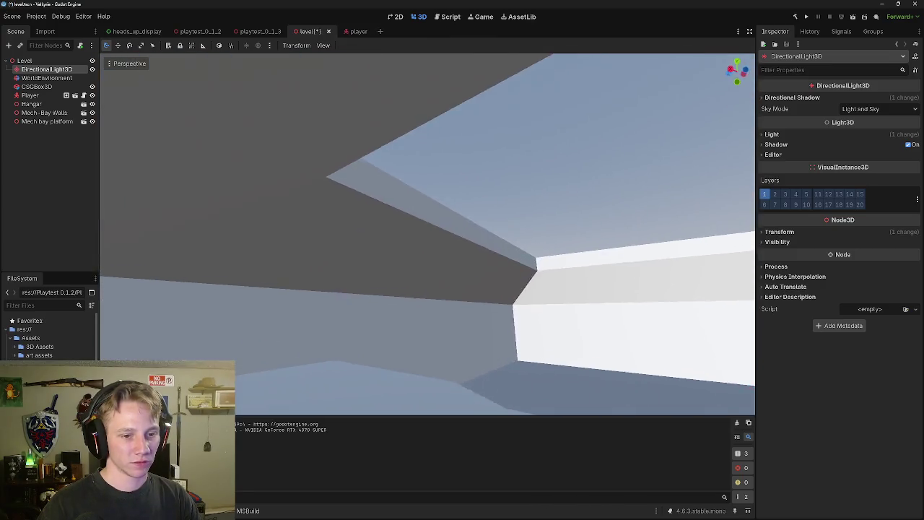
key(s)
key(e)
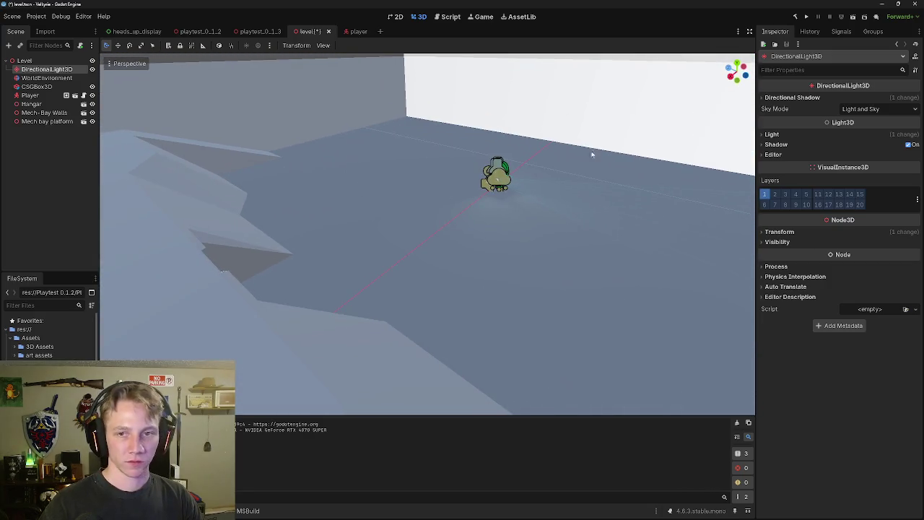
click(854, 16)
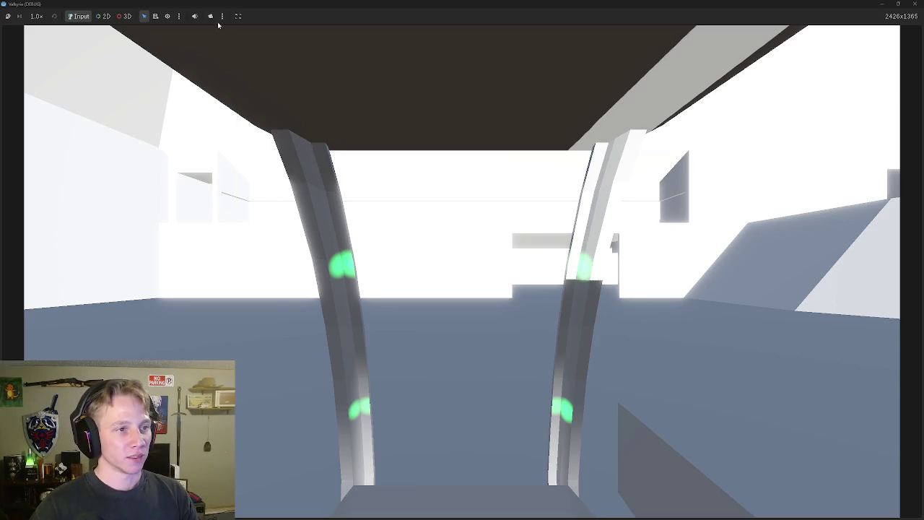
Switch to the free overhead camera and walk the mech around the level.
click(210, 18)
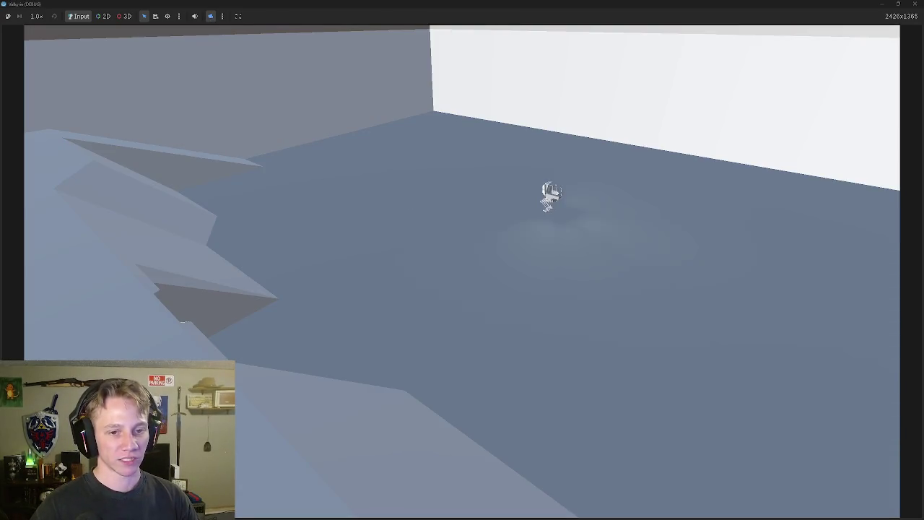
key(a)
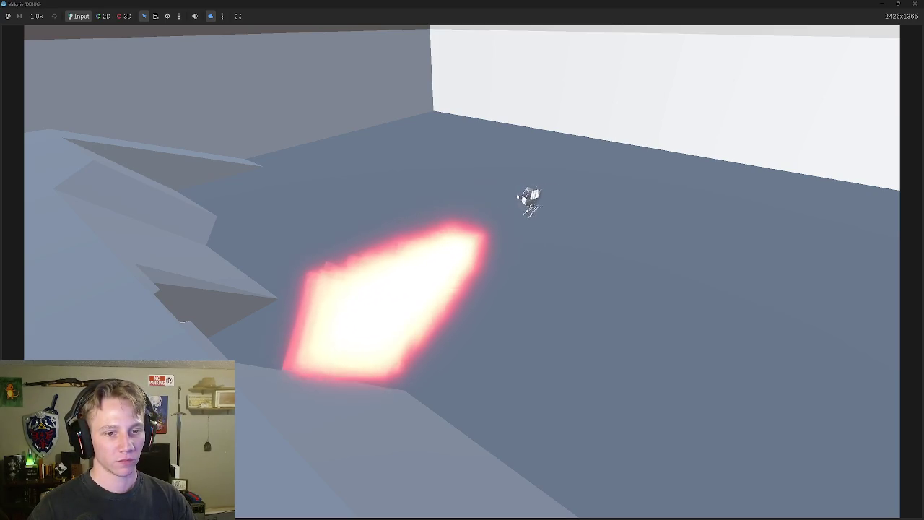
key(a)
key(a)
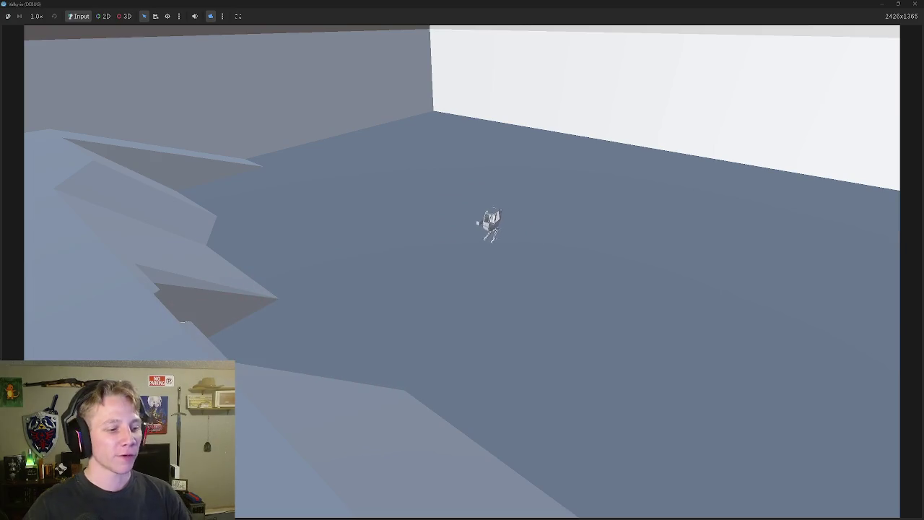
key(a)
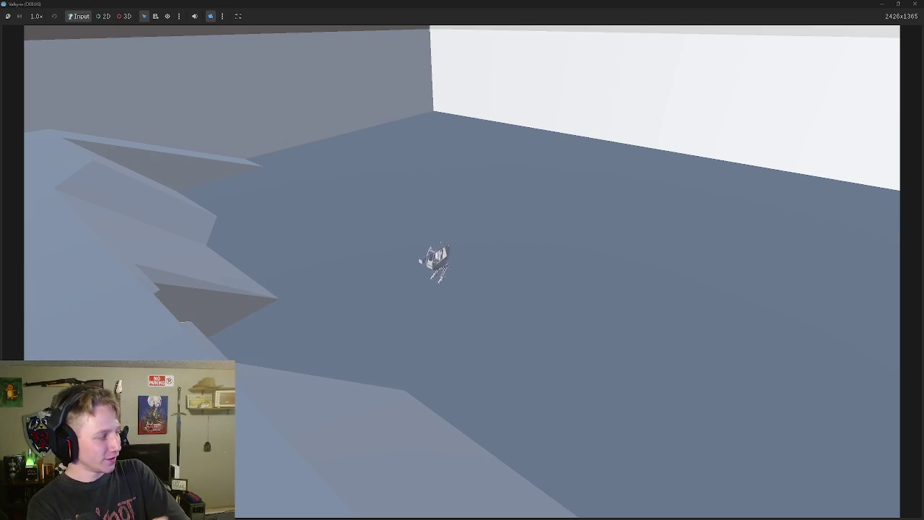
key(w)
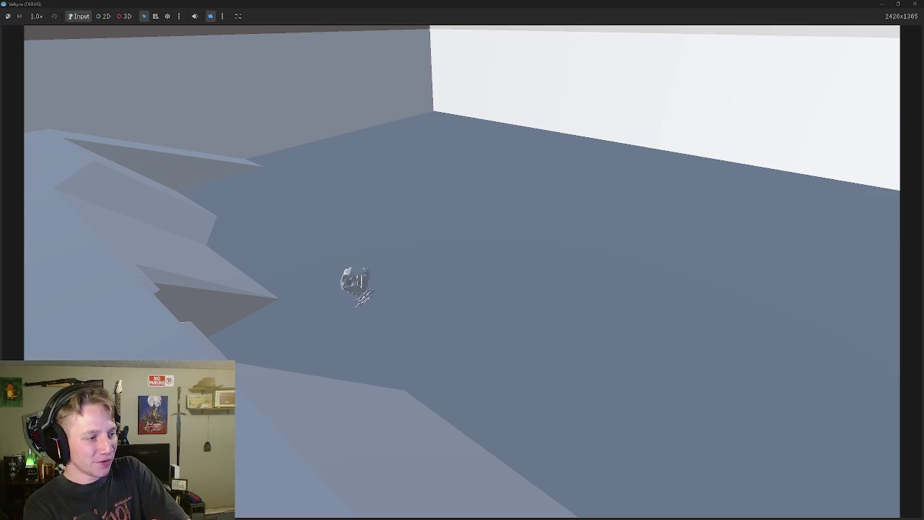
key(d)
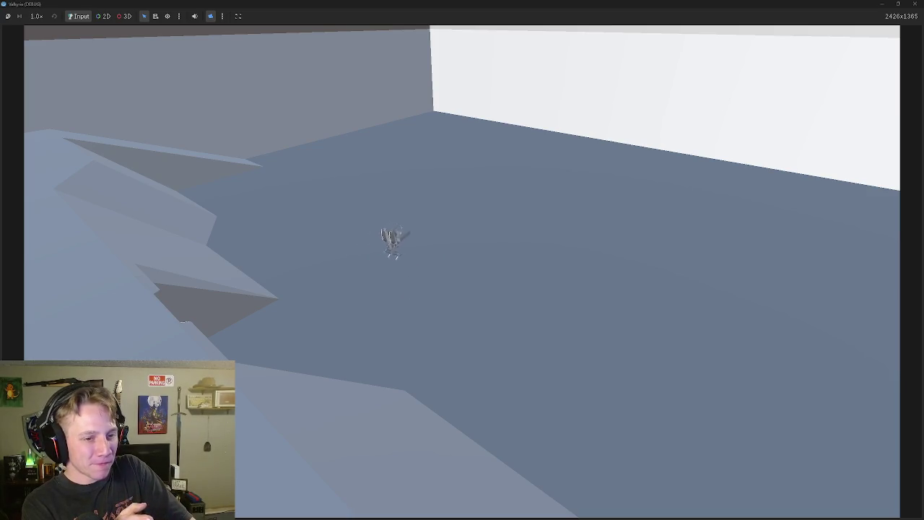
key(w)
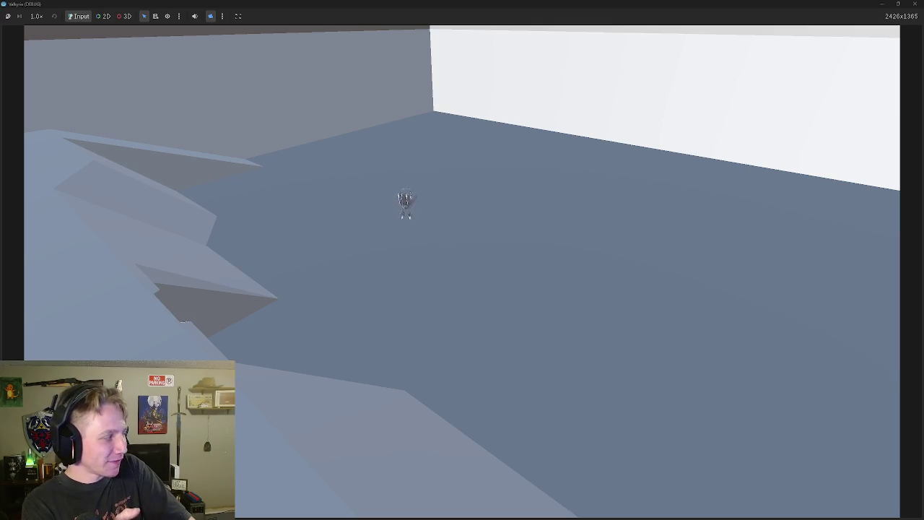
key(w)
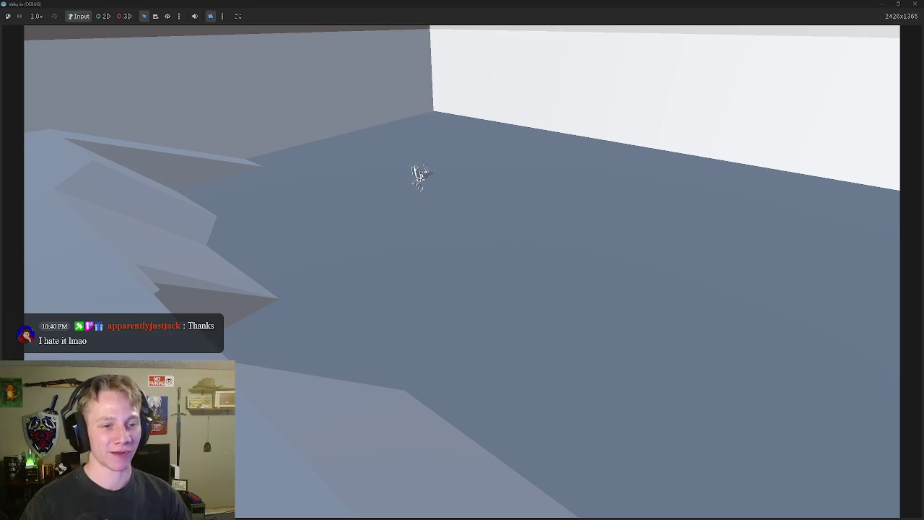
Fire flamethrower beams in several directions, then pause and quit the test run.
key(s)
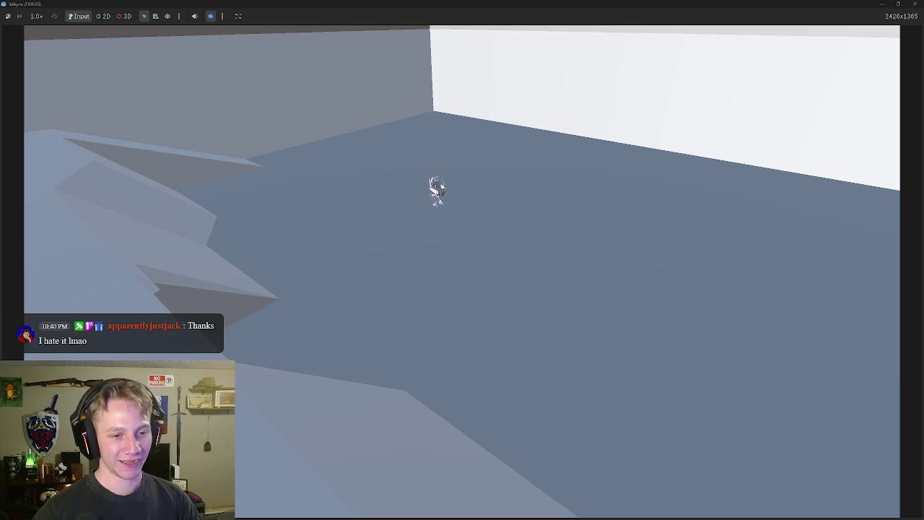
key(a)
key(space)
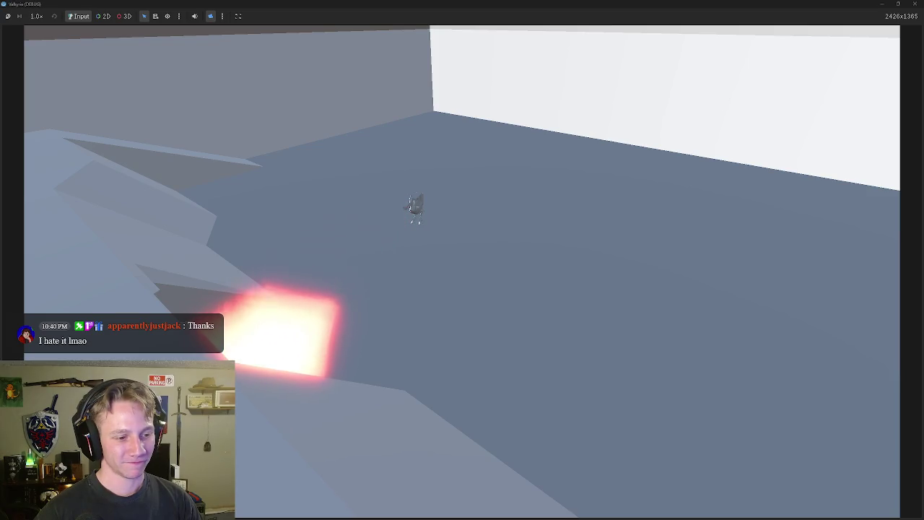
key(space)
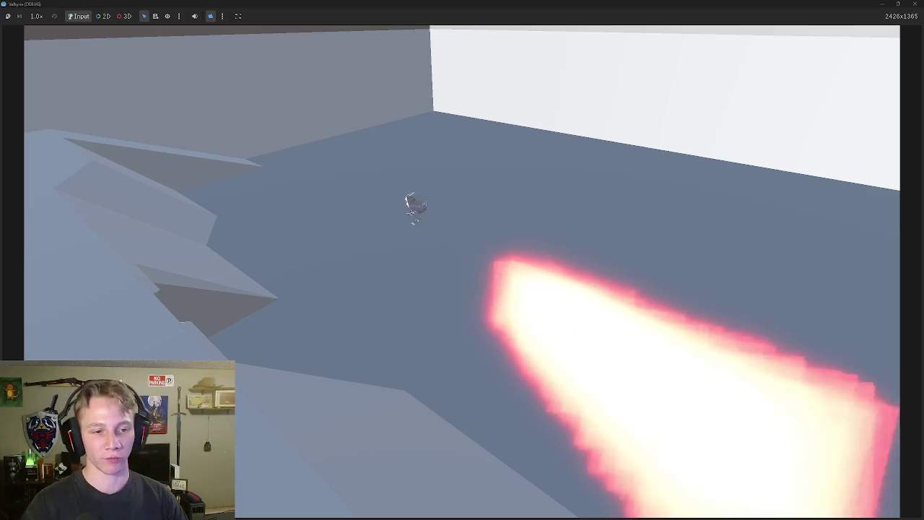
key(space)
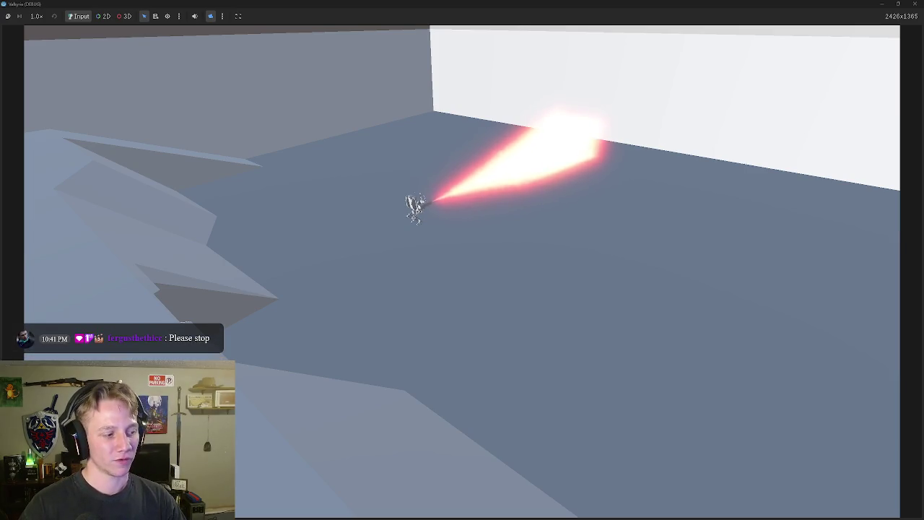
key(s)
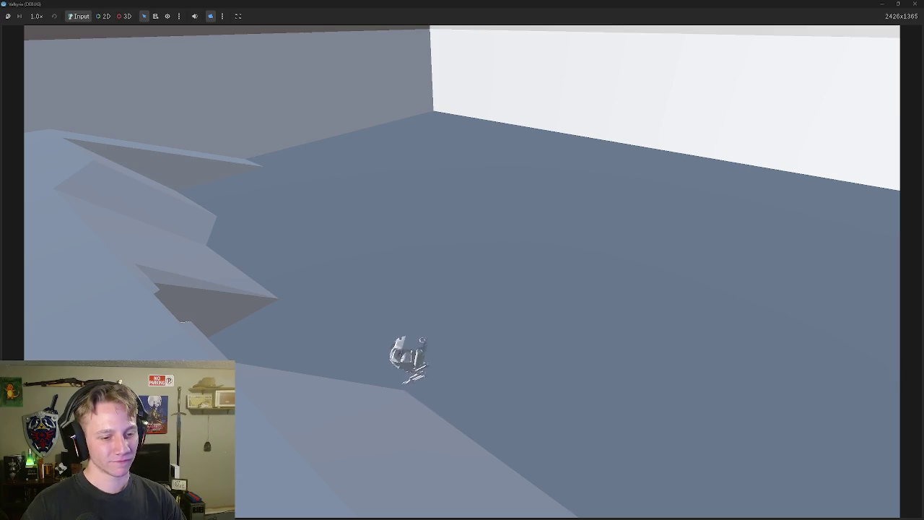
key(space)
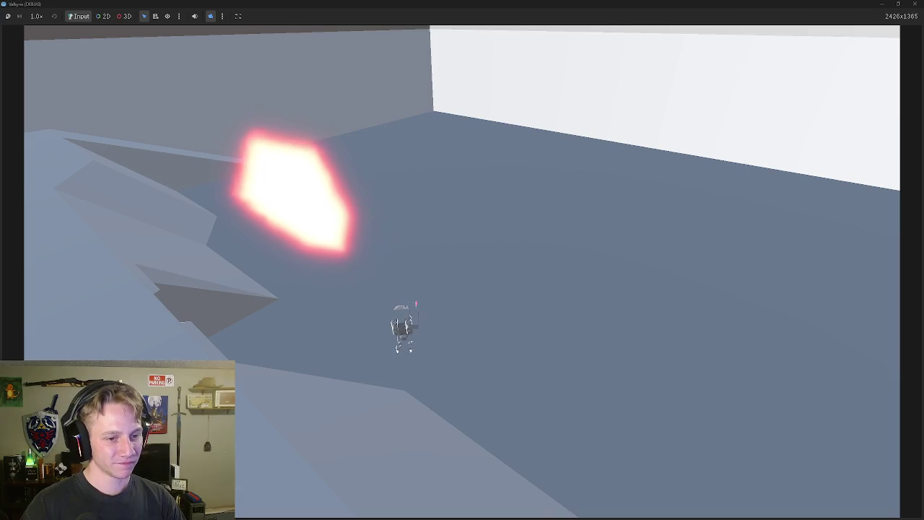
key(space)
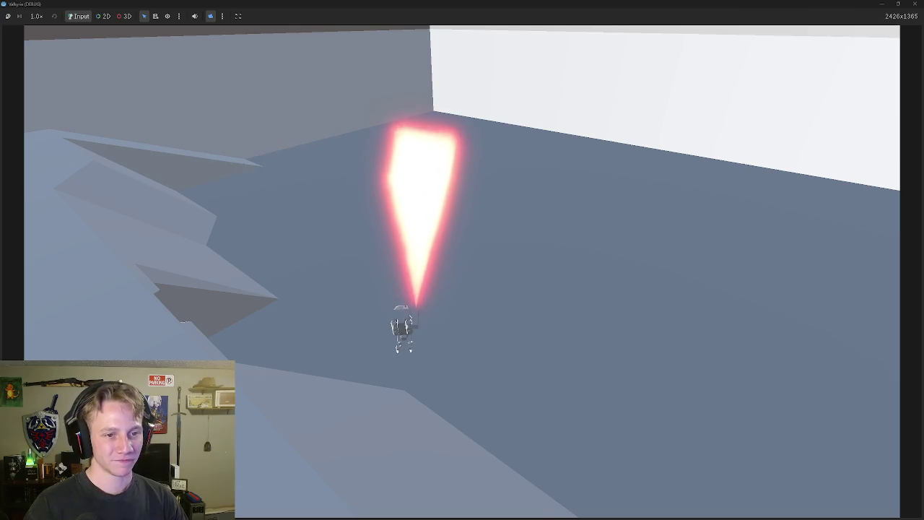
key(space)
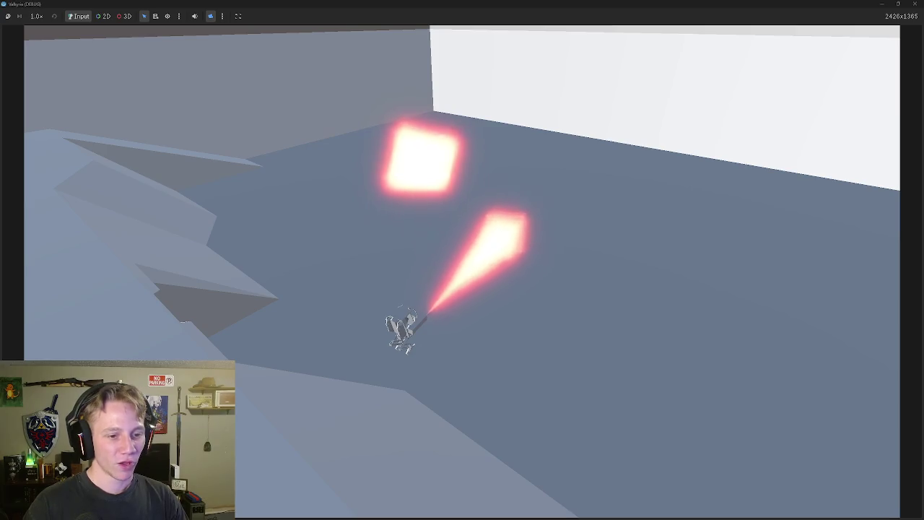
key(d)
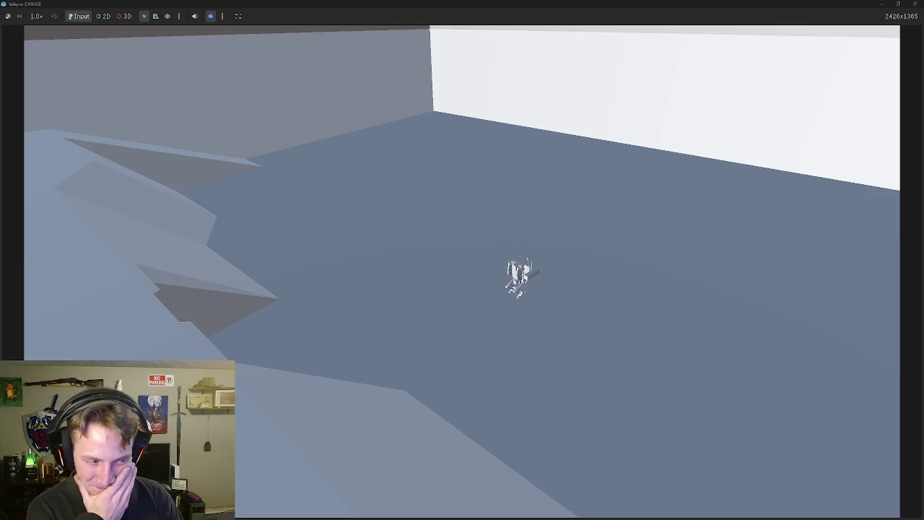
key(w)
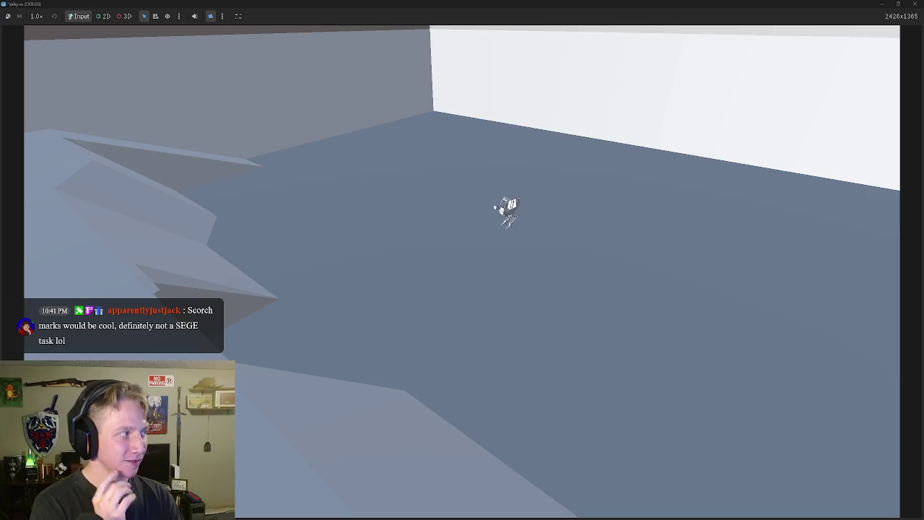
key(Escape)
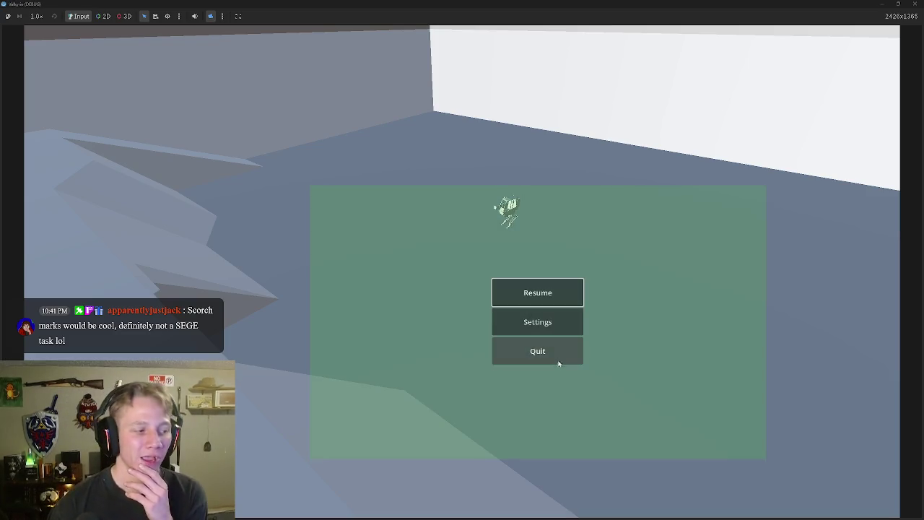
click(551, 351)
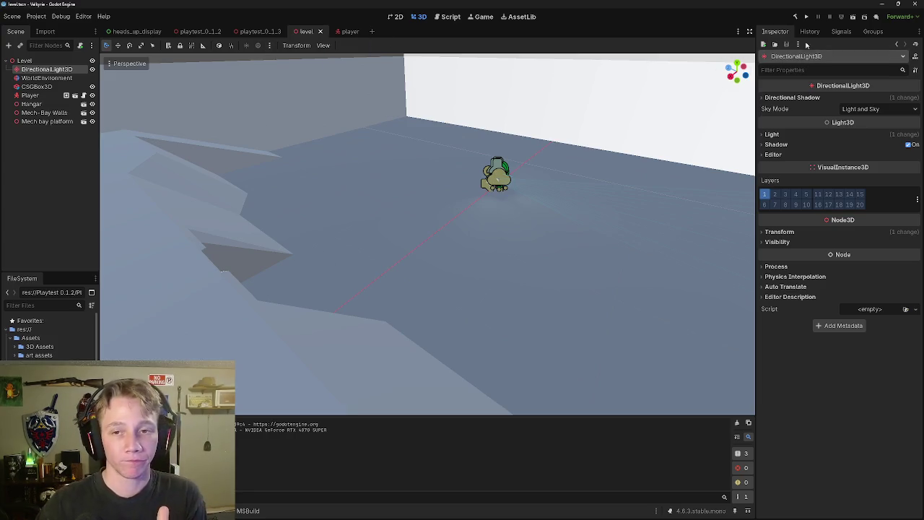
click(854, 18)
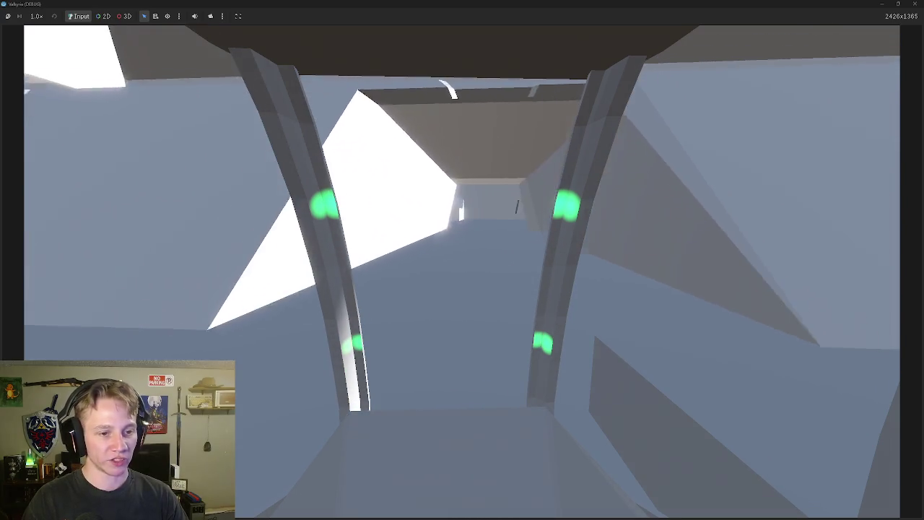
key(Escape)
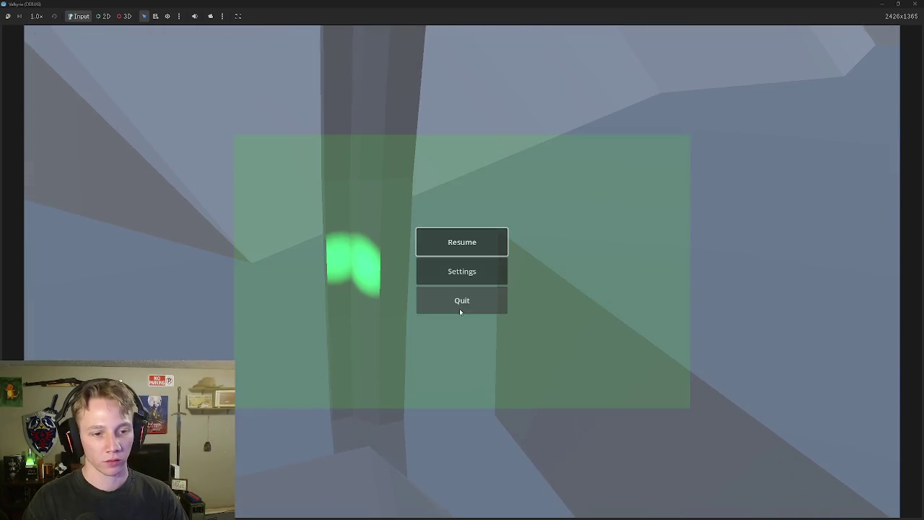
click(459, 306)
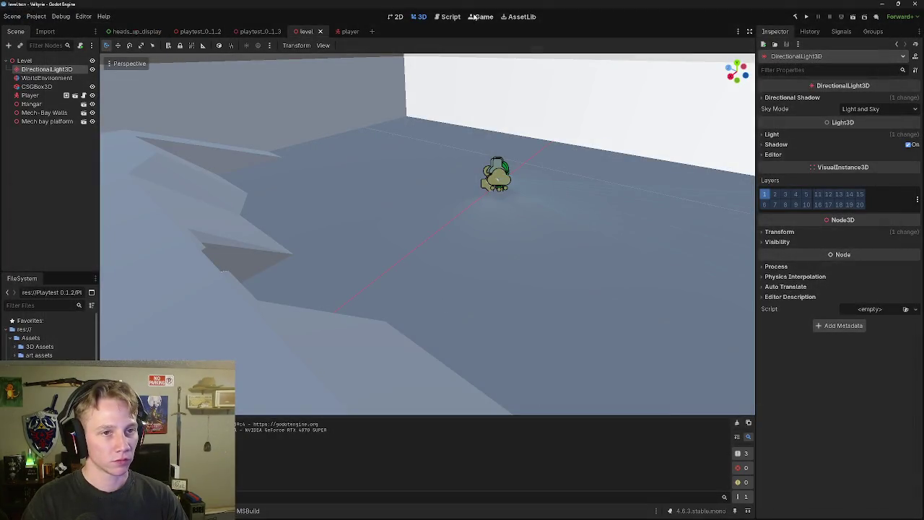
click(449, 17)
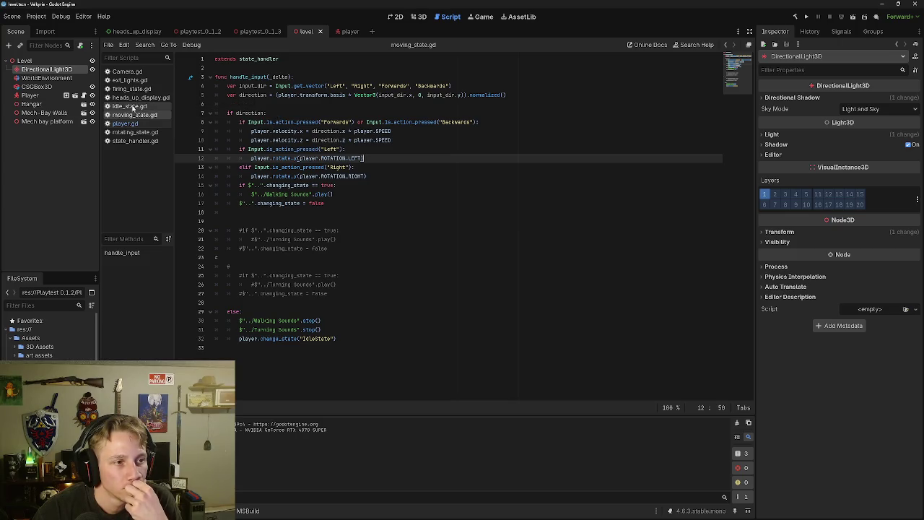
In player.gd, set ROTATION_LEFT to 0.01 and ROTATION_RIGHT to -0.01, then run the scene.
click(134, 125)
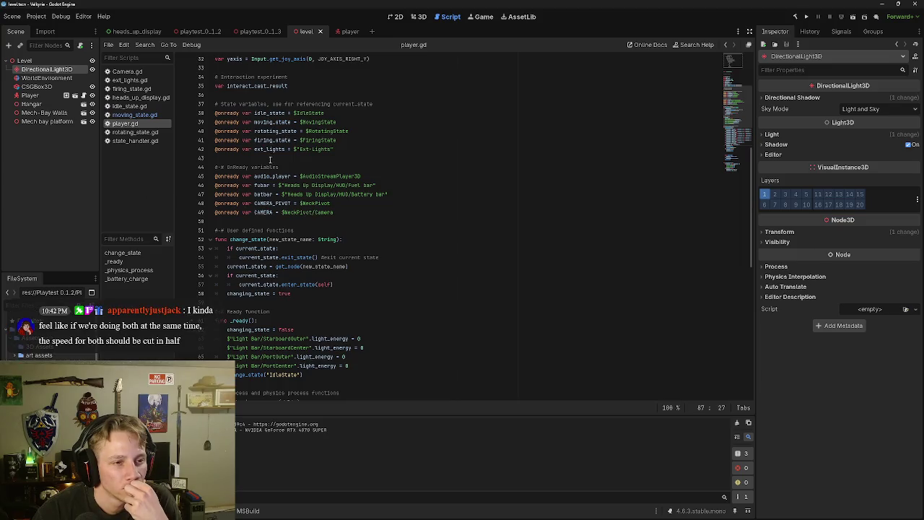
scroll(274, 203, up, 5)
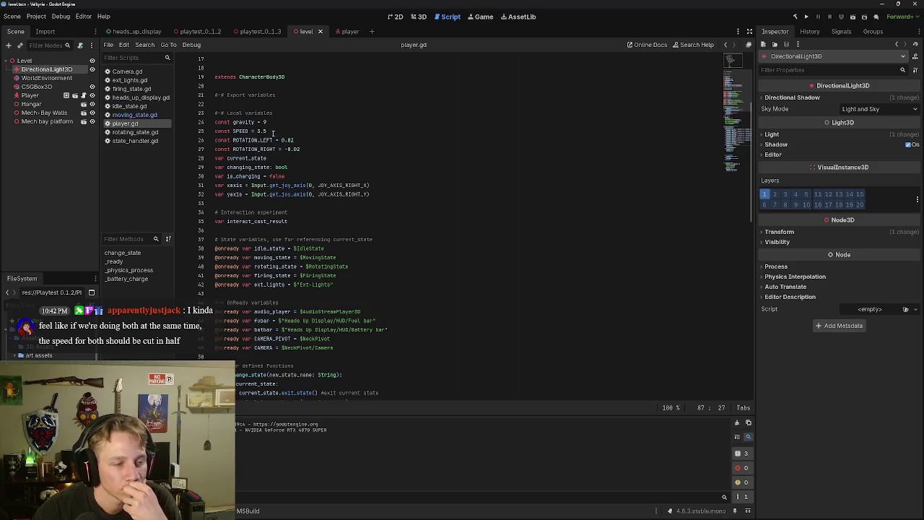
click(307, 140)
text(1)
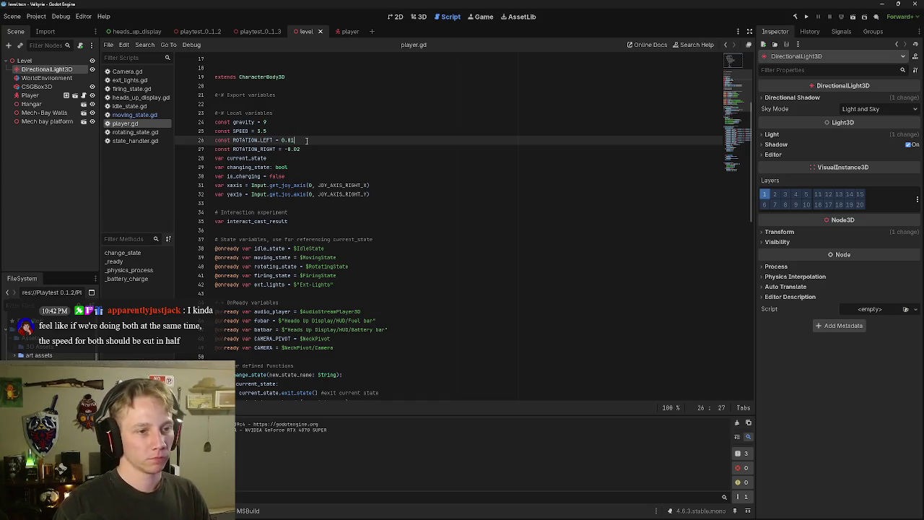
key(Down)
key(Down)
key(Home)
key(Up)
key(End)
key(BackSpace)
text(2)
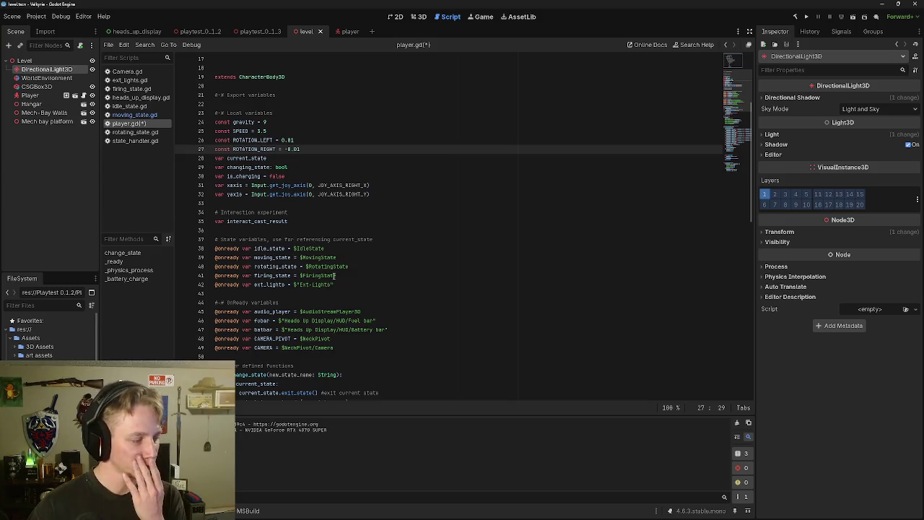
click(852, 17)
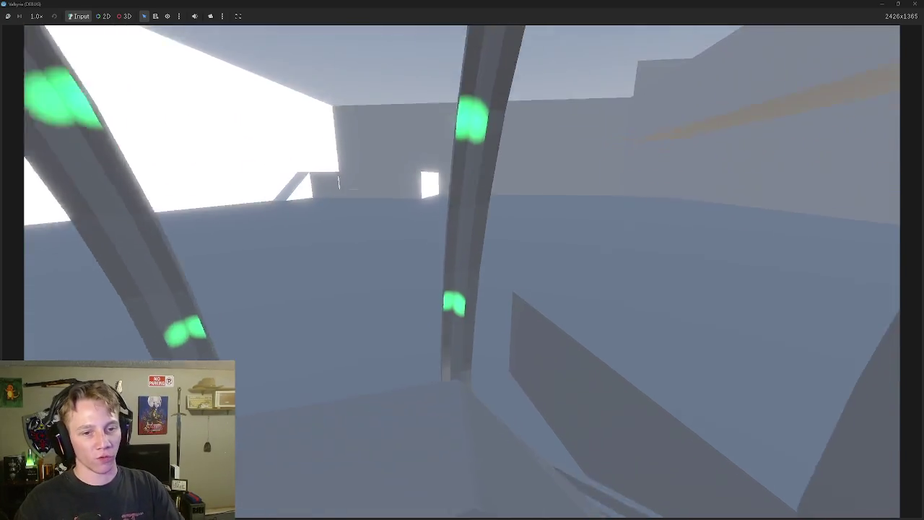
key(Escape)
click(474, 296)
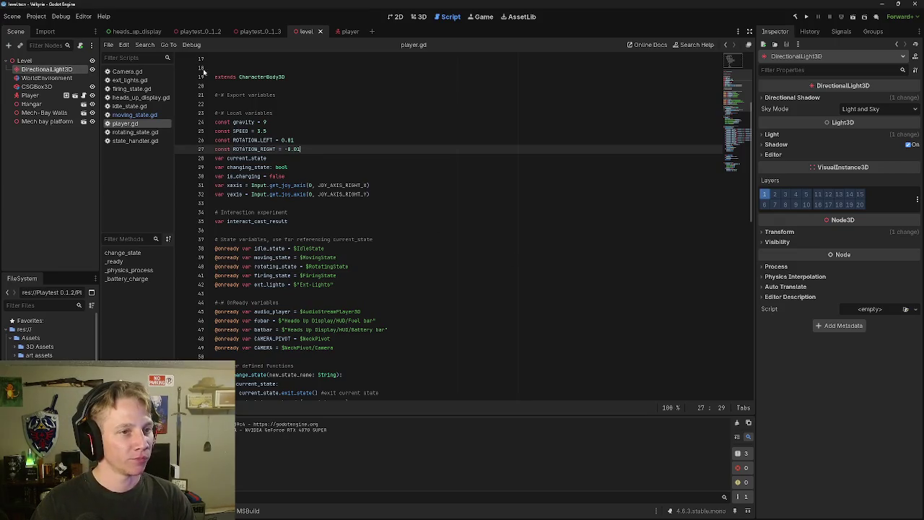
Change the Left-turn check on line 11 of moving_state.gd from if to elif.
click(348, 32)
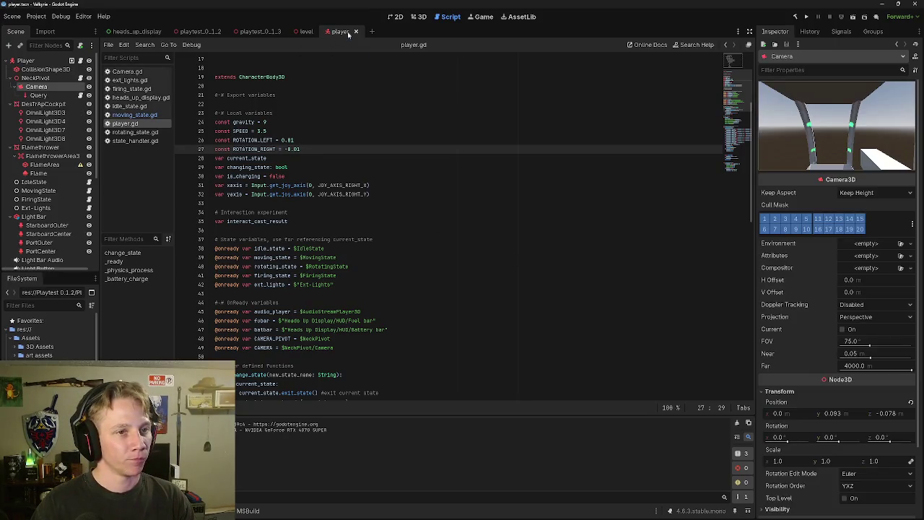
click(306, 32)
click(341, 32)
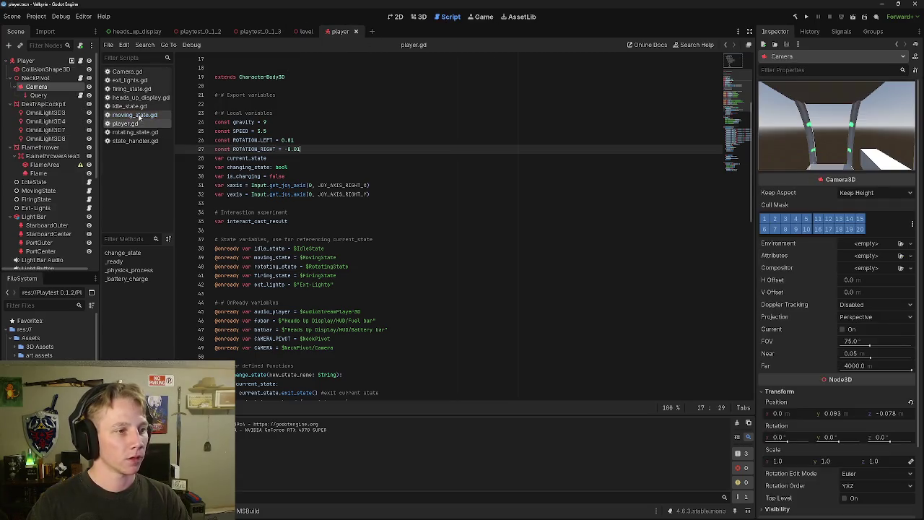
click(140, 116)
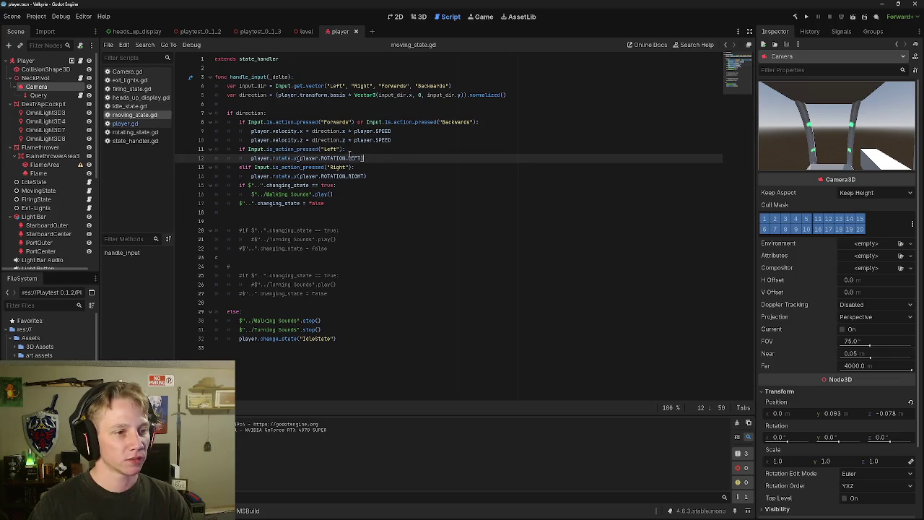
click(238, 150)
text(el)
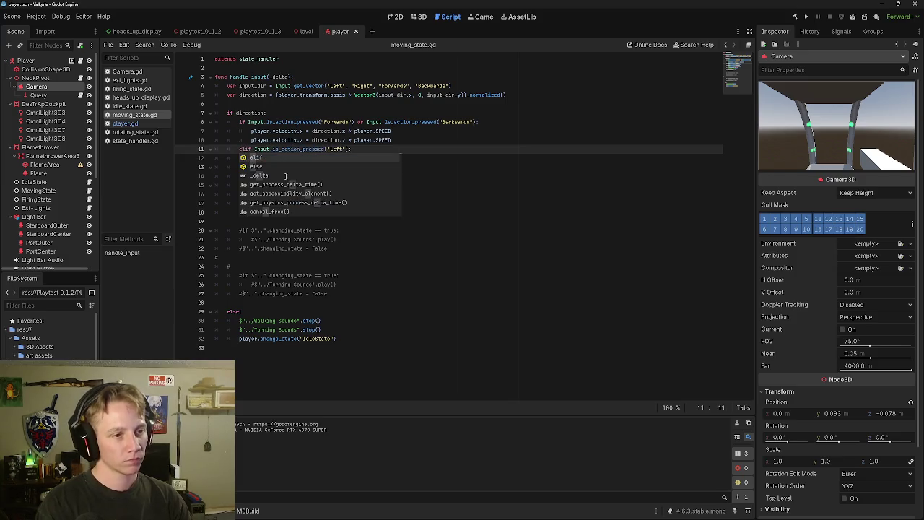
key(Right)
key(Right)
key(Right)
click(412, 157)
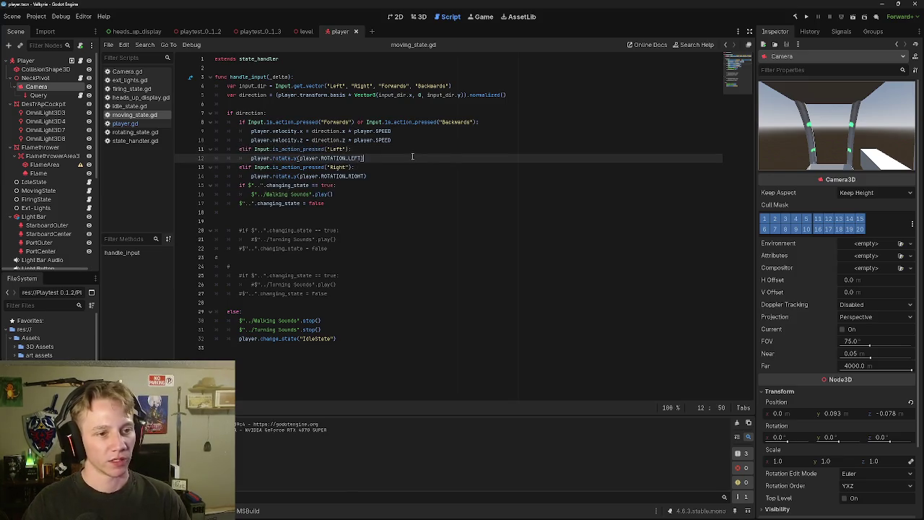
Save and playtest the elif change, then quit back to the editor.
click(852, 17)
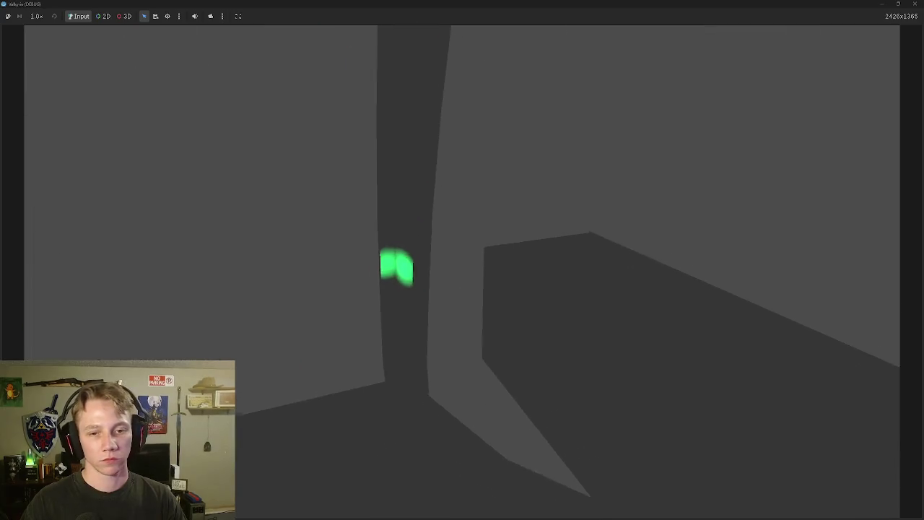
key(Escape)
click(423, 299)
Playtest again from the level scene, then delete 'el' from line 13's elif.
click(304, 31)
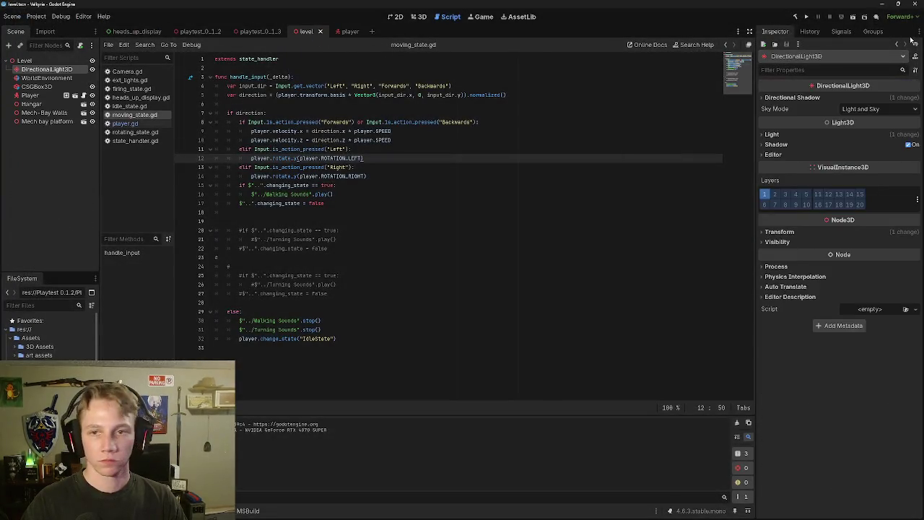
click(852, 15)
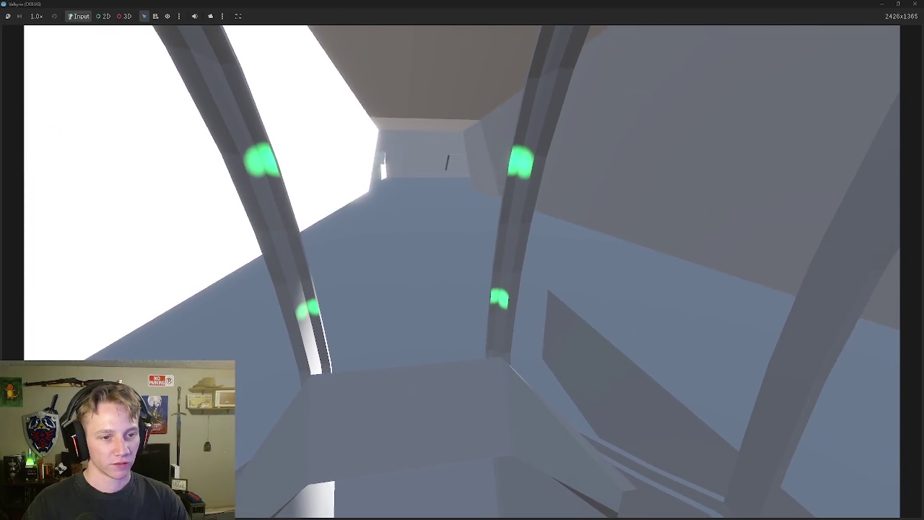
key(Escape)
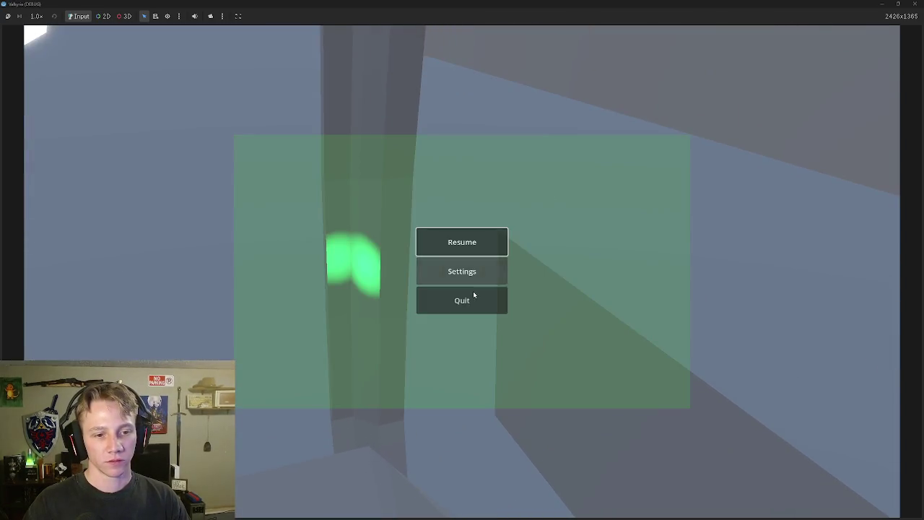
click(473, 296)
click(245, 169)
key(BackSpace)
key(BackSpace)
Revert line 11's elif to a plain if too, then run and pause the game.
key(Up)
key(Up)
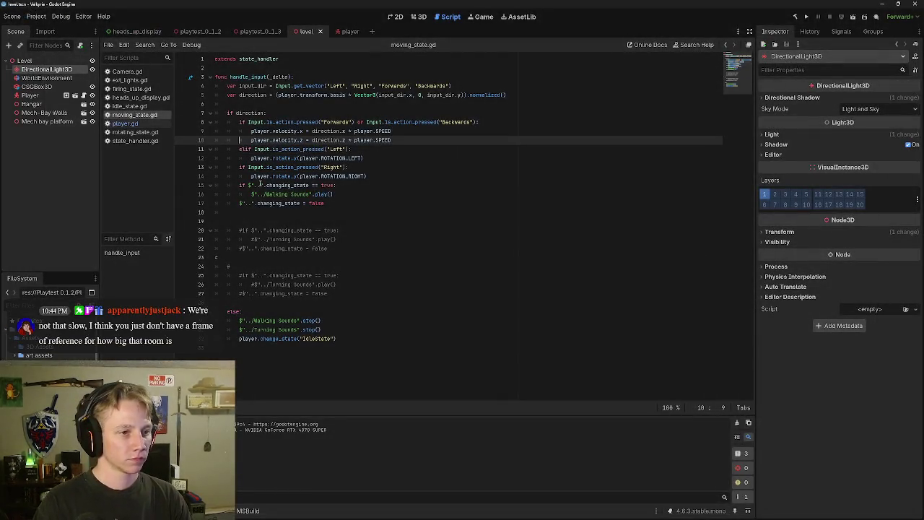
key(Delete)
key(Delete)
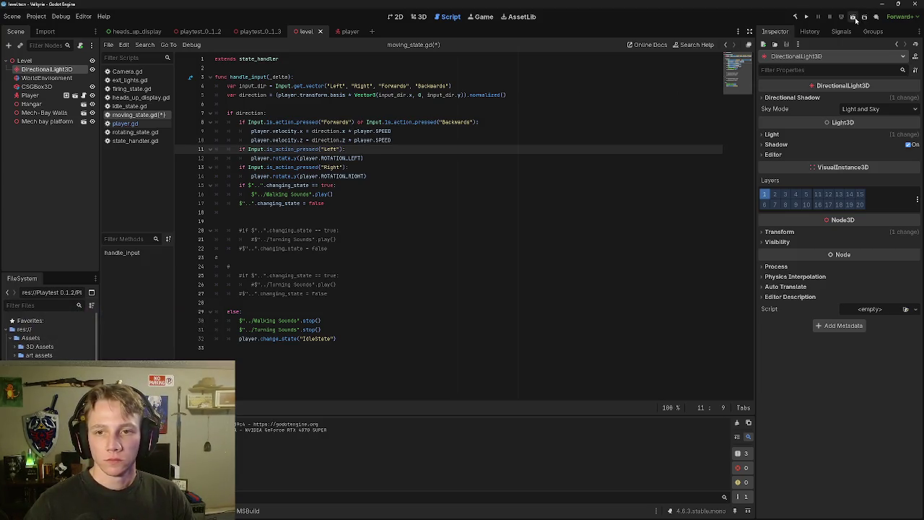
click(854, 17)
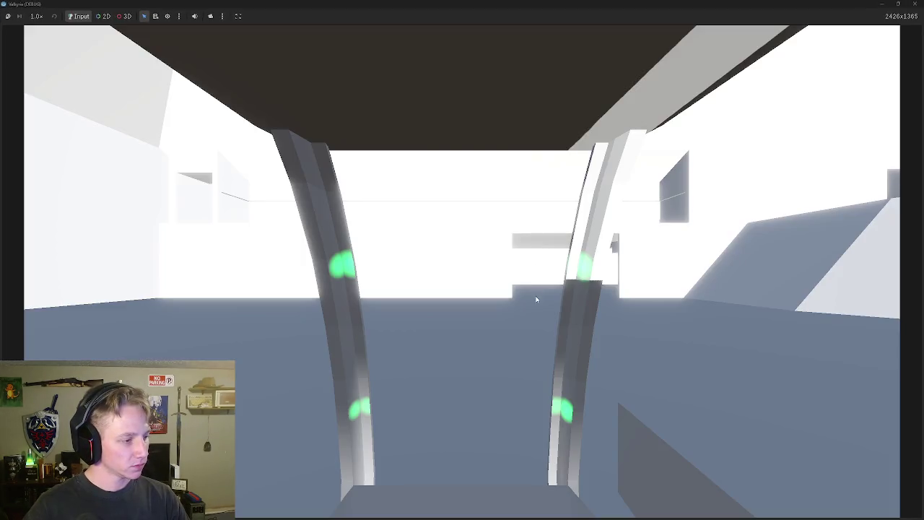
click(536, 299)
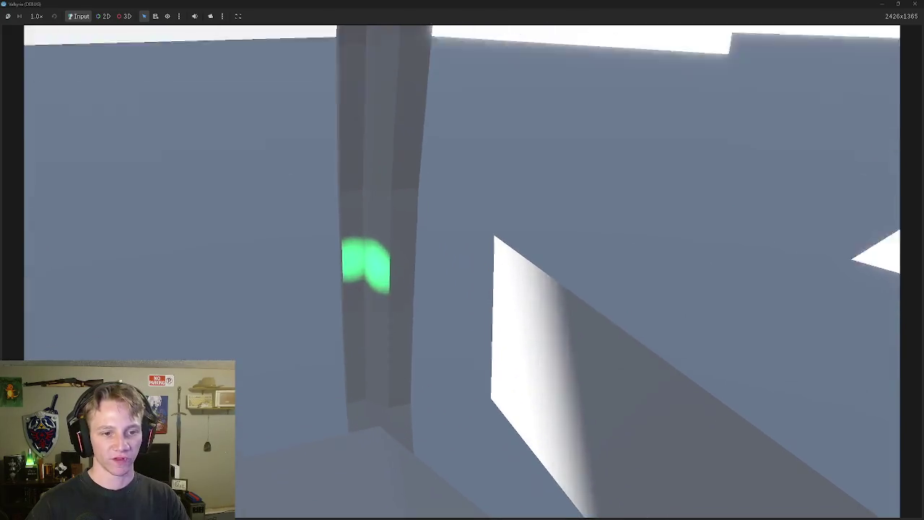
key(Escape)
Quit the test run and add an 'else:' line after the velocity.z line.
click(460, 299)
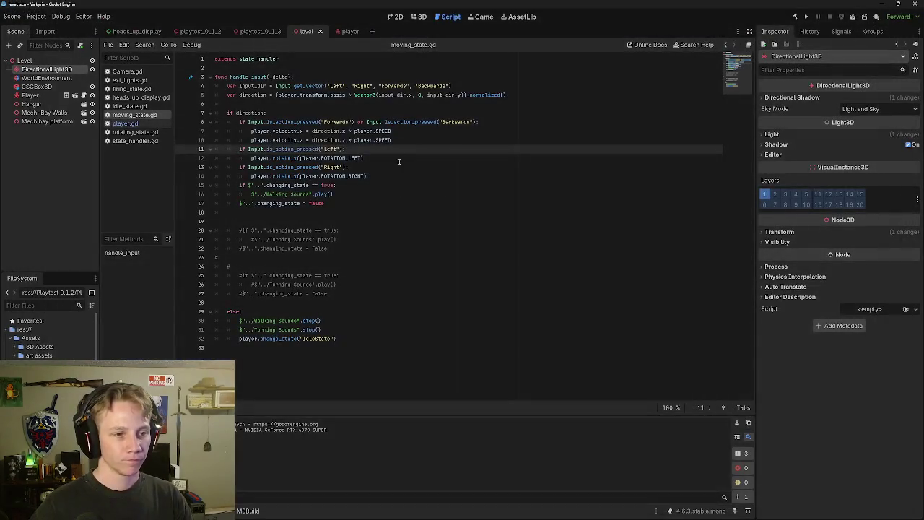
click(378, 152)
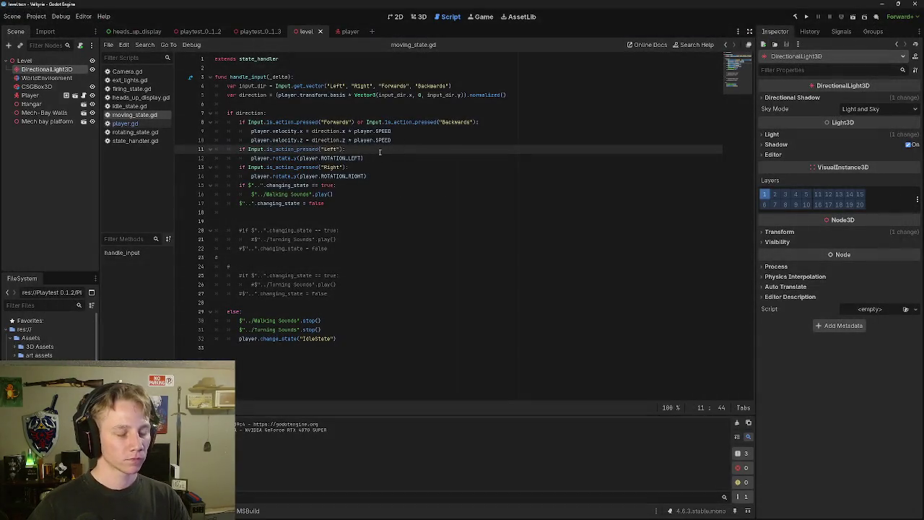
key(Left)
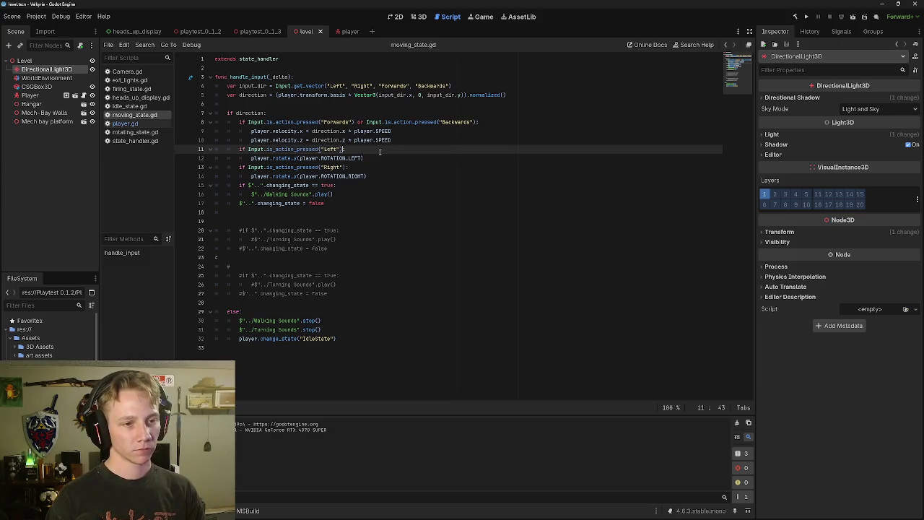
key(Down)
key(Up)
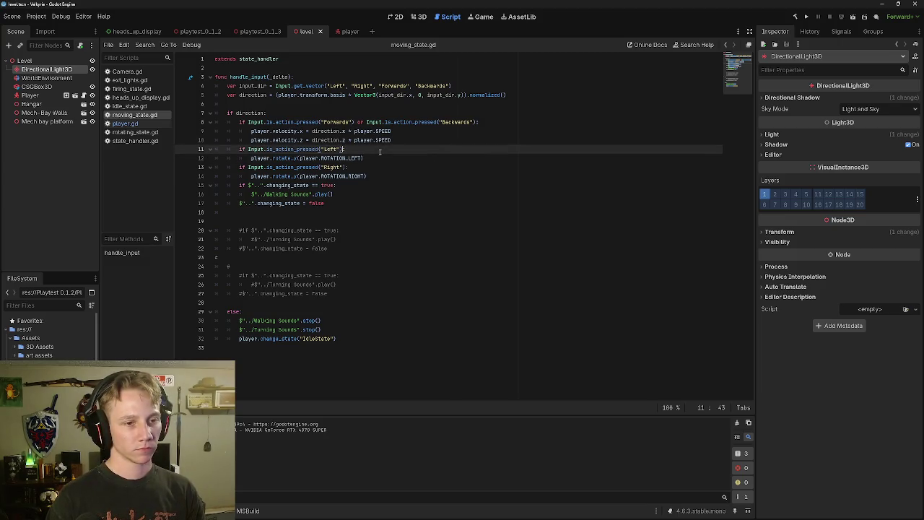
key(Up)
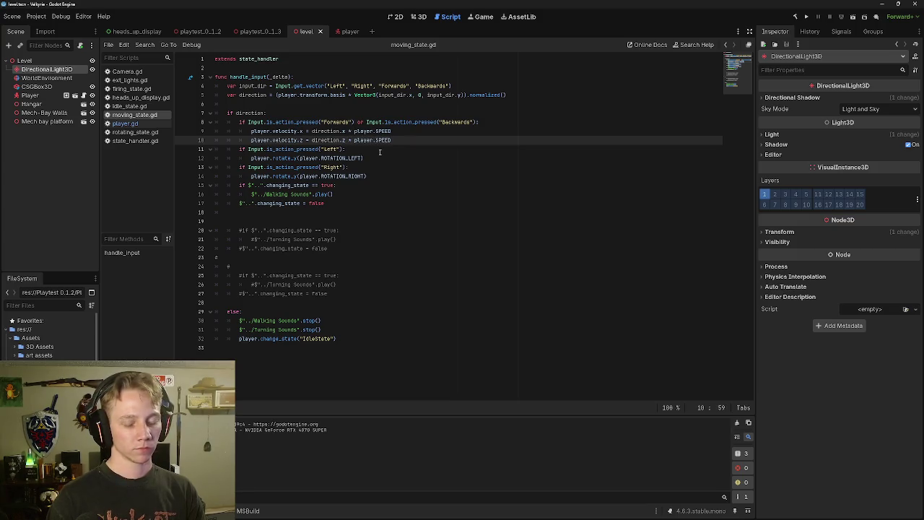
key(Return)
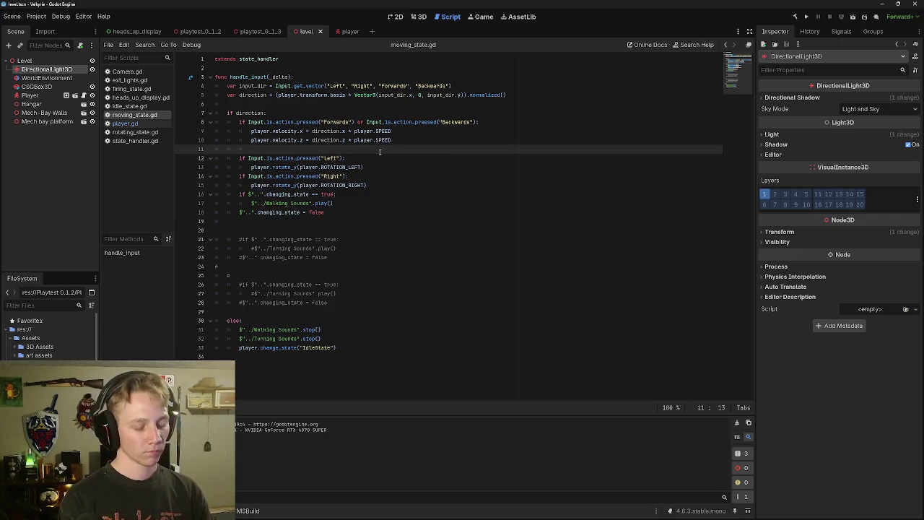
text(else)
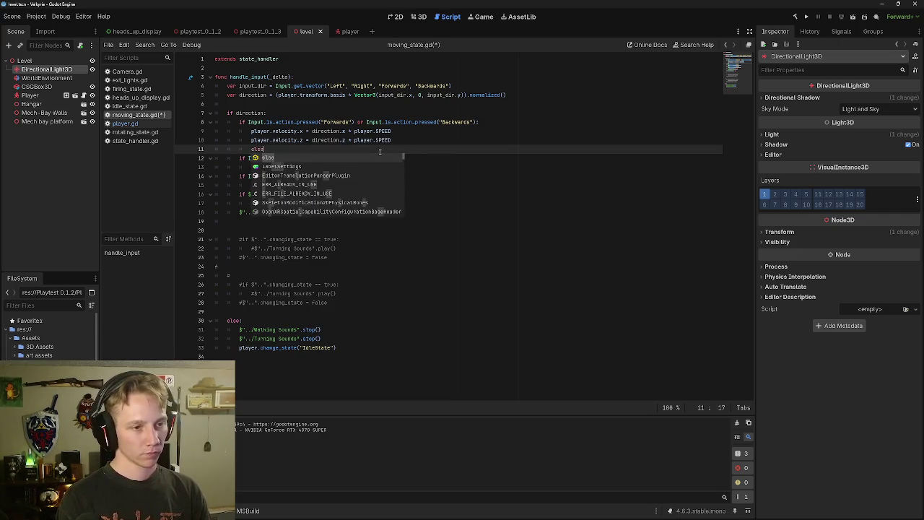
text(:)
key(Return)
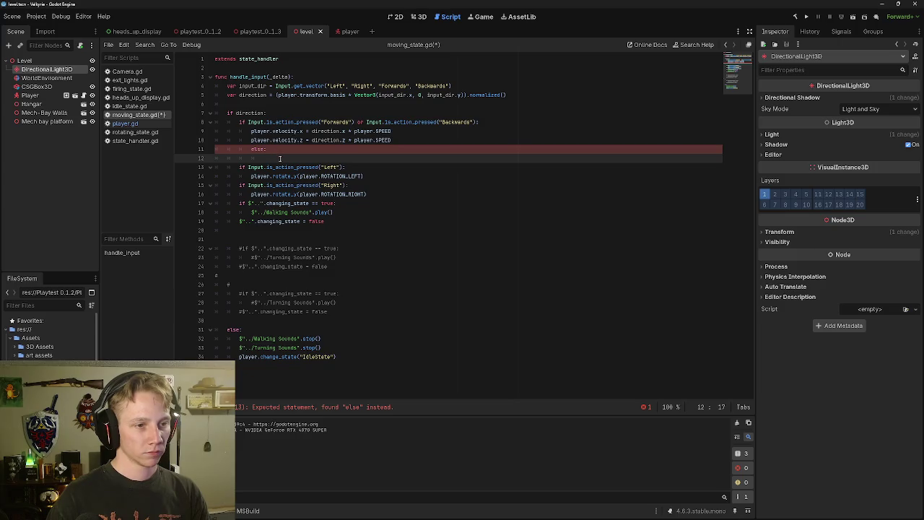
Add 'player.velocity.z = 0' in the else body and fix the indentation.
mouse_move(306, 140)
mouse_down()
mouse_move(269, 132)
mouse_move(251, 141)
mouse_up()
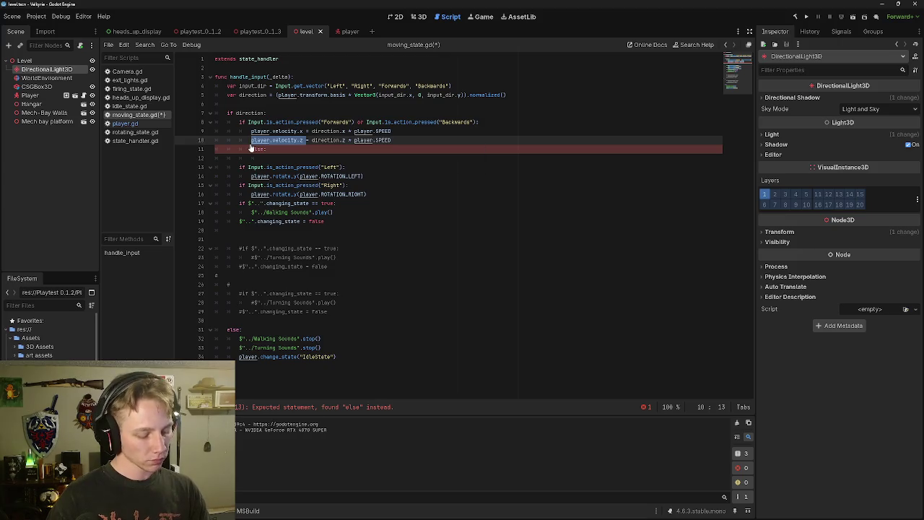
key(ctrl+c)
click(274, 149)
key(Return)
key(ctrl+v)
text(=)
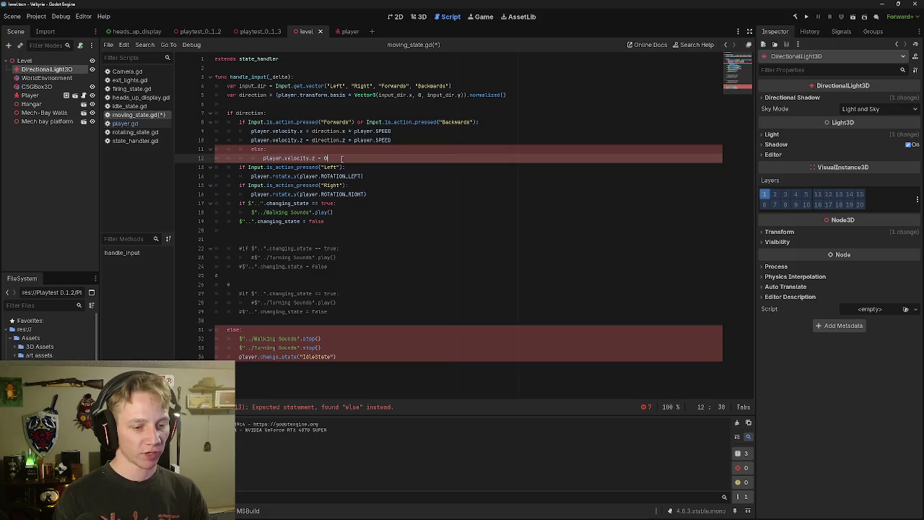
key(Up)
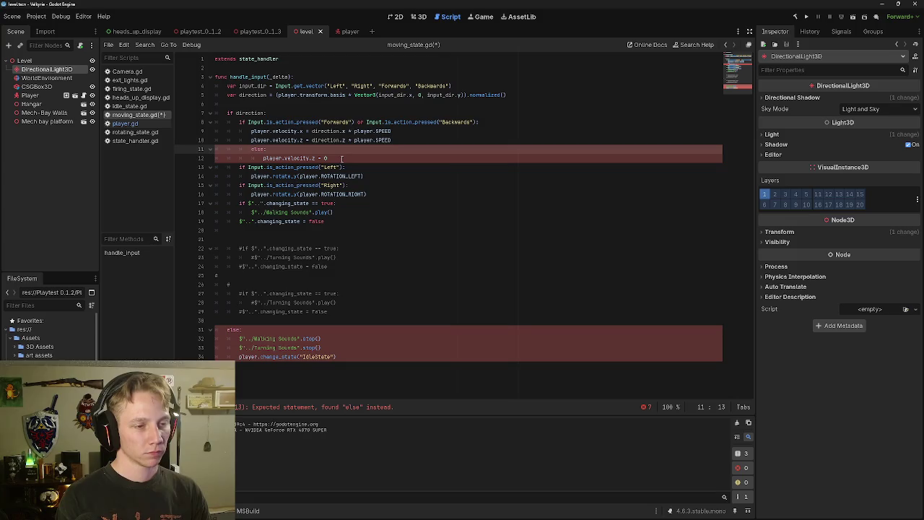
key(BackSpace)
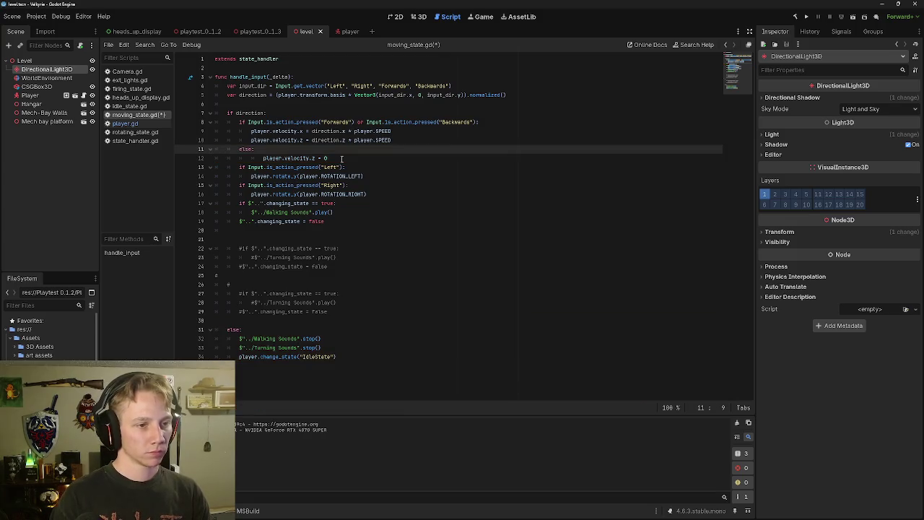
key(Down)
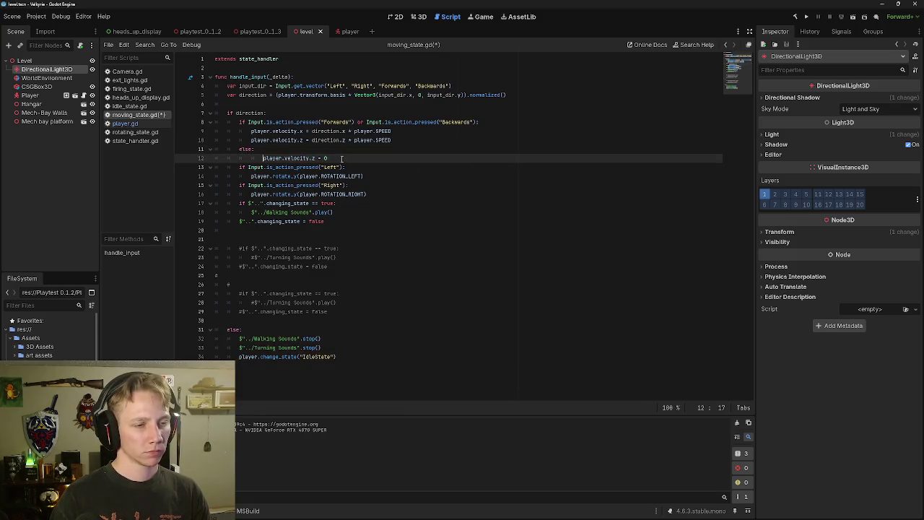
key(BackSpace)
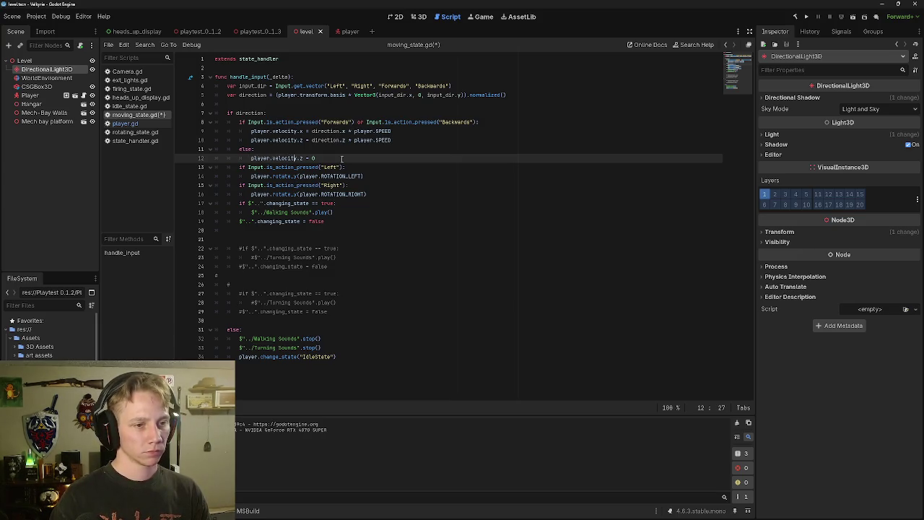
Add 'player.velocity.x = 0' below it and launch a test run.
key(Return)
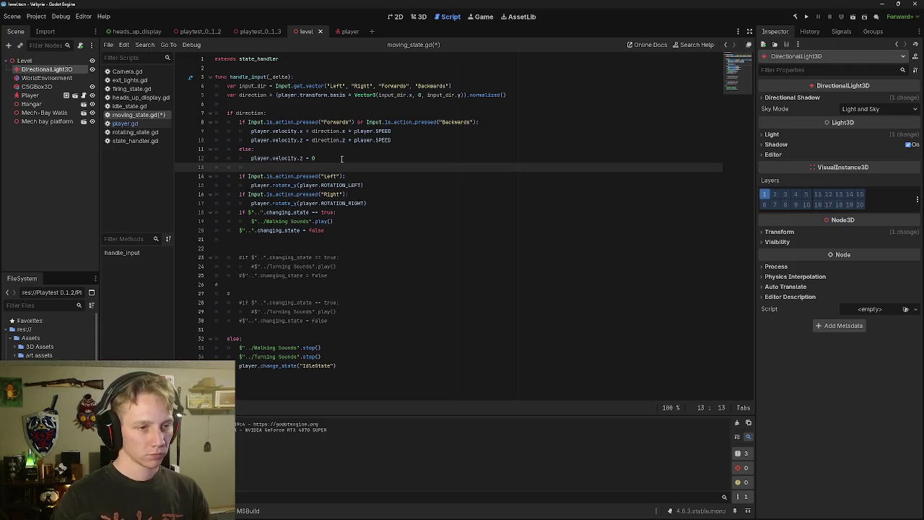
text(player.velocity.)
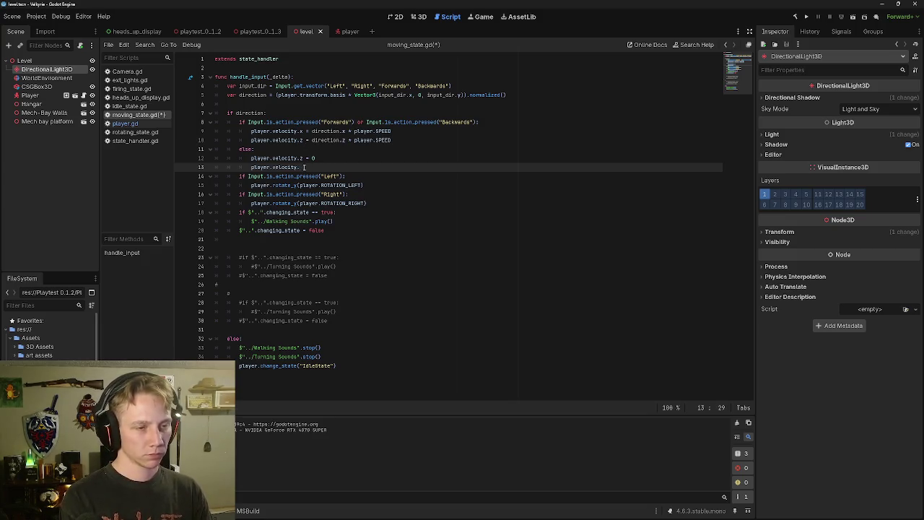
text(x)
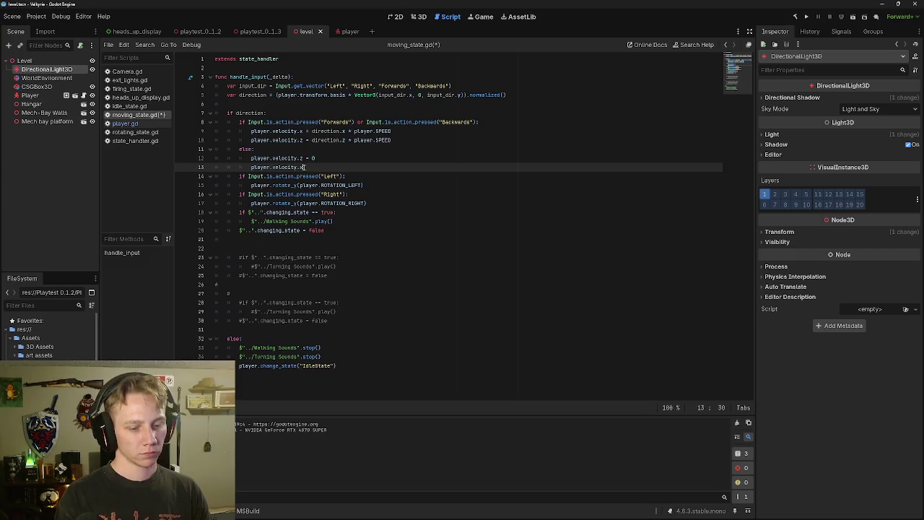
text( = )
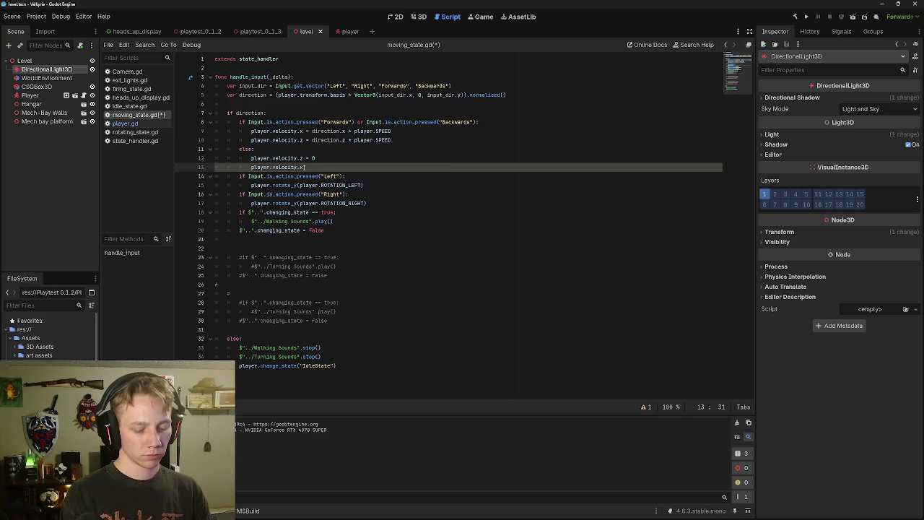
text(0)
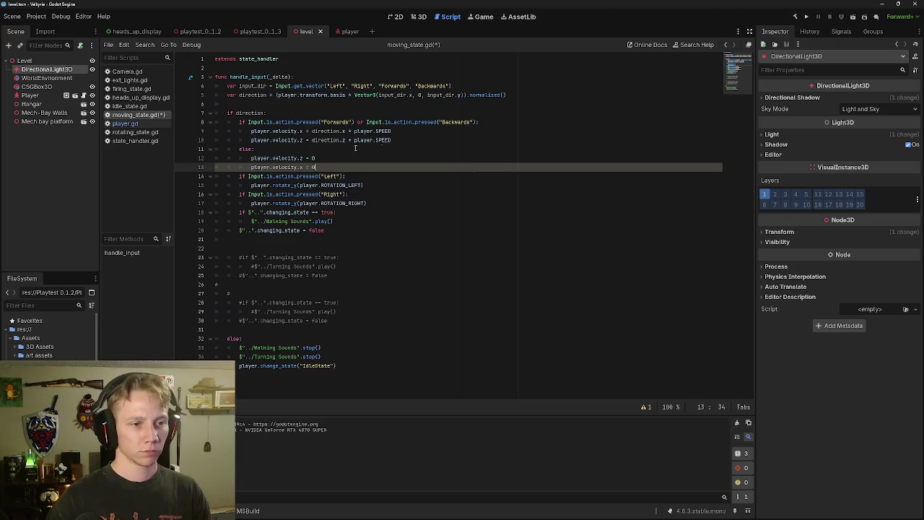
click(852, 16)
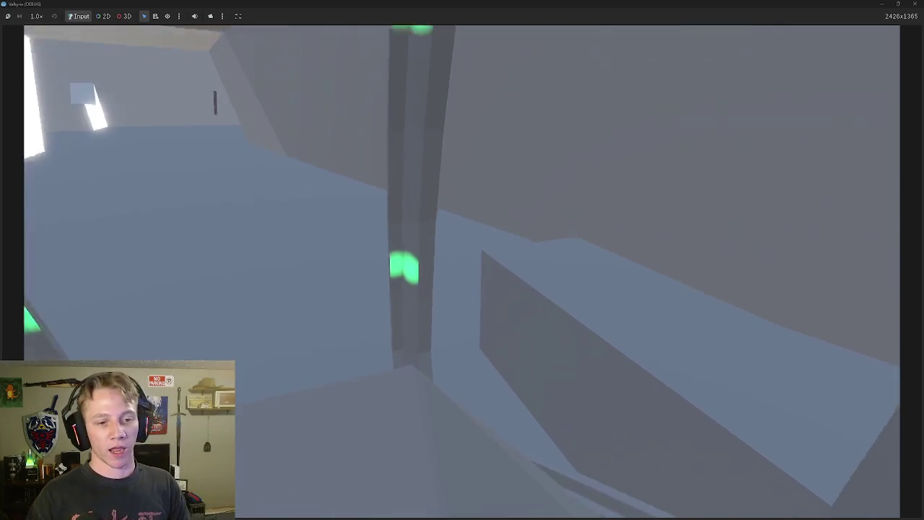
Pause the Valkyrie test run with Esc, stop the game, and return to moving_state.gd.
key(Escape)
click(464, 307)
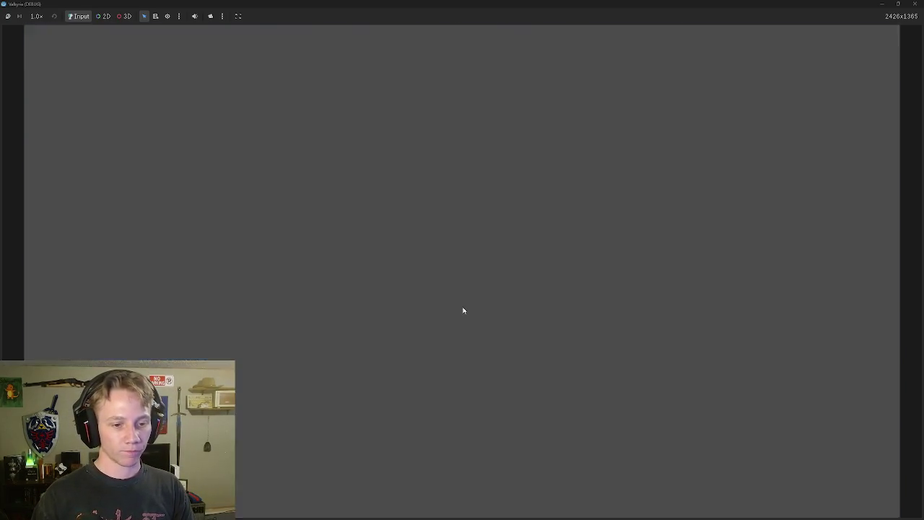
click(391, 203)
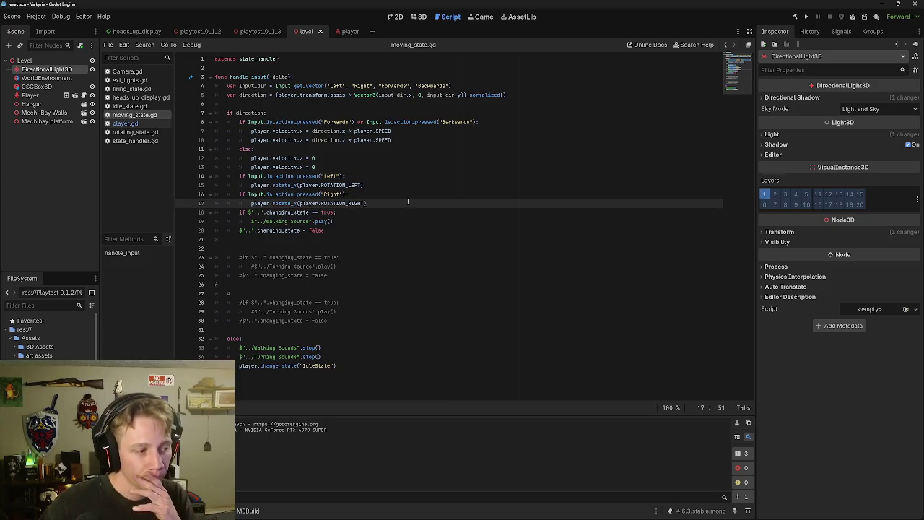
click(148, 32)
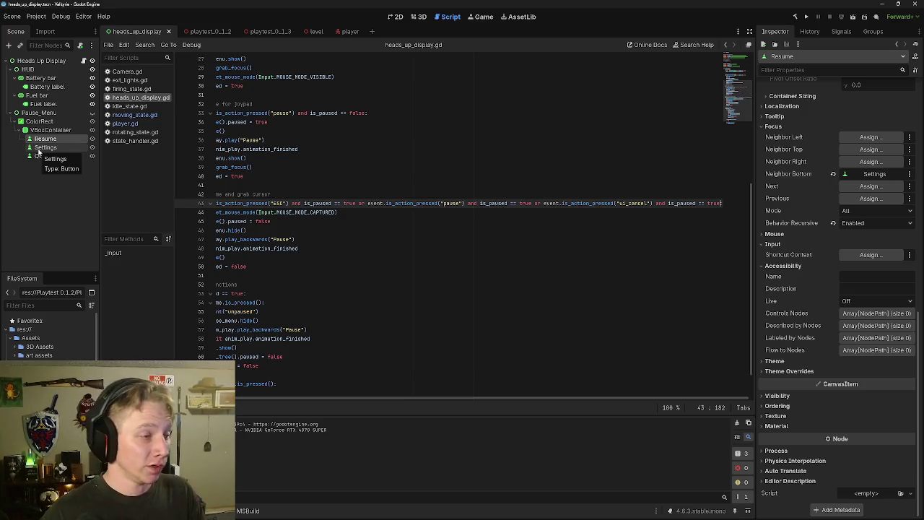
Add a Control node under the HUD root and rename it Settings.
click(39, 61)
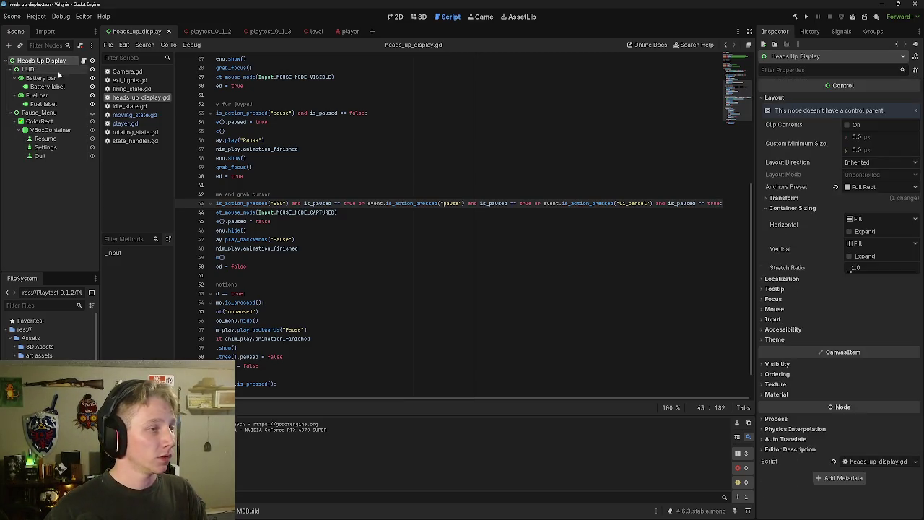
click(8, 45)
text(control)
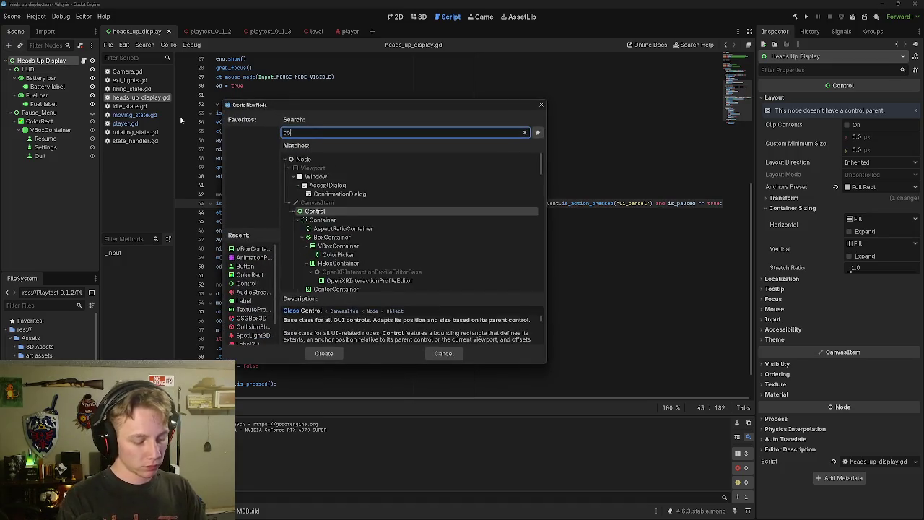
key(Return)
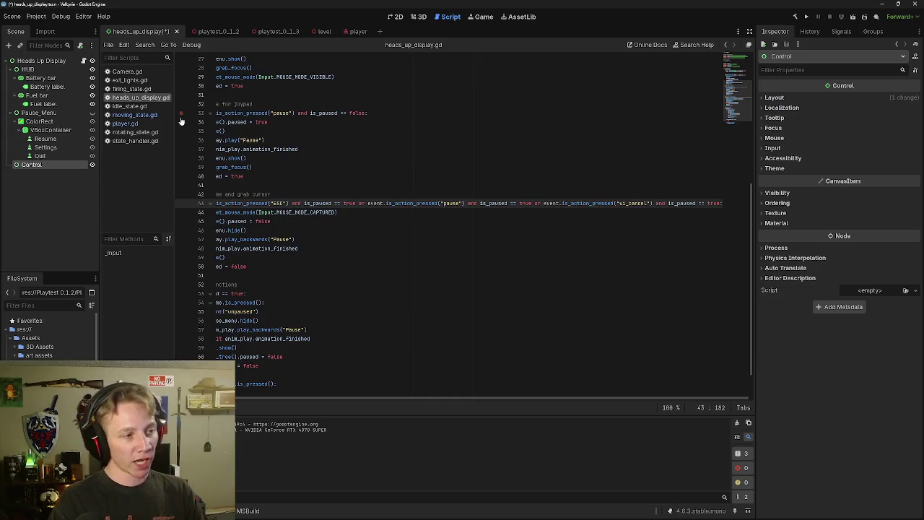
double_click(54, 165)
text(Settings)
key(Return)
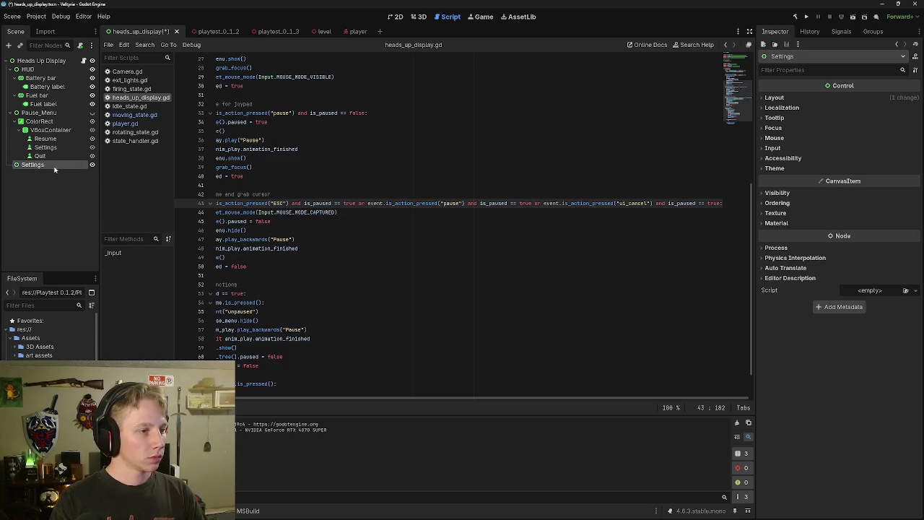
Copy the pause menu's ColorRect into Settings, then delete its pasted VBoxContainer and buttons.
click(32, 122)
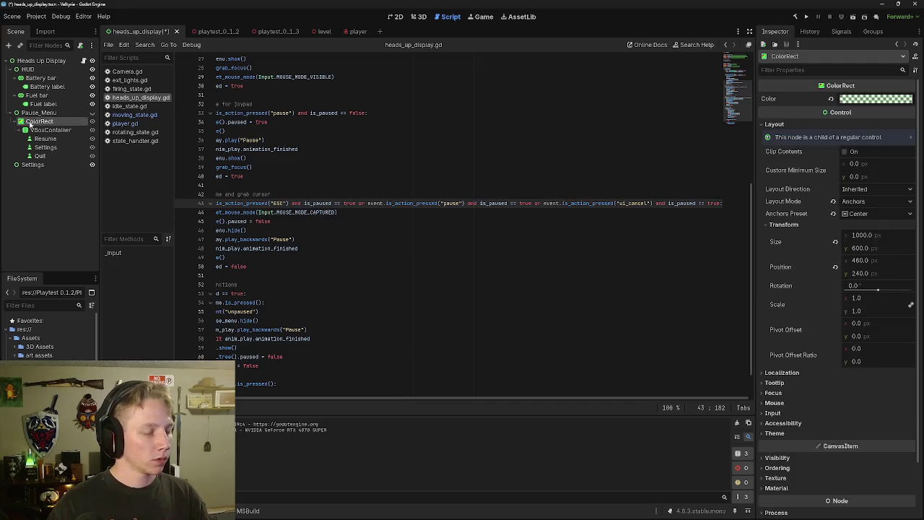
key(ctrl+c)
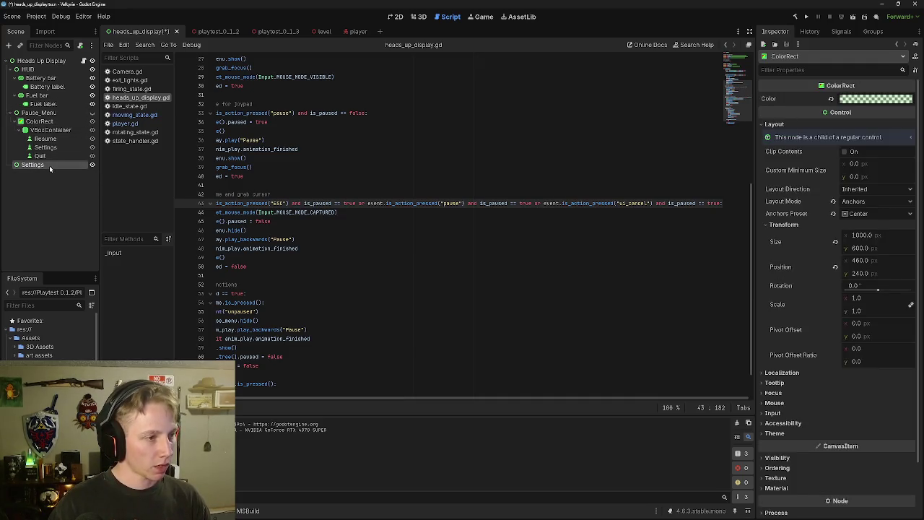
click(49, 165)
key(ctrl+v)
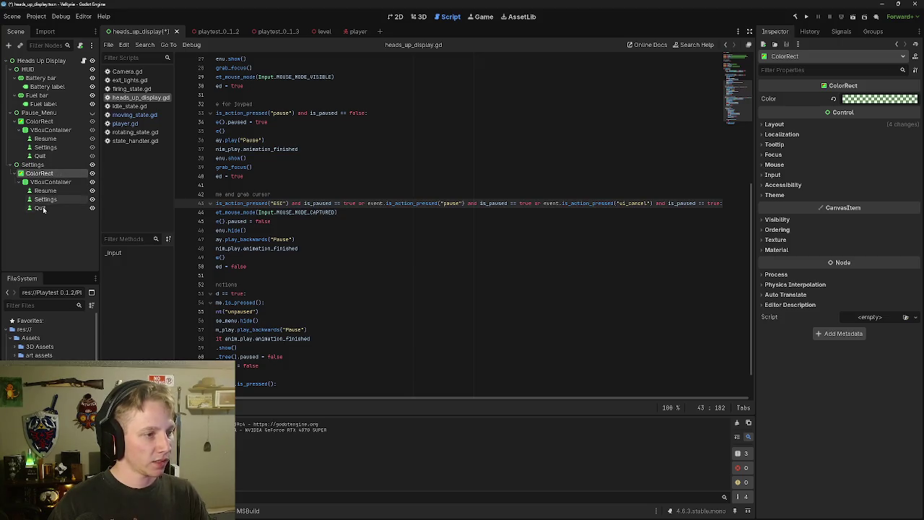
click(42, 220)
click(42, 207)
shift+click(48, 182)
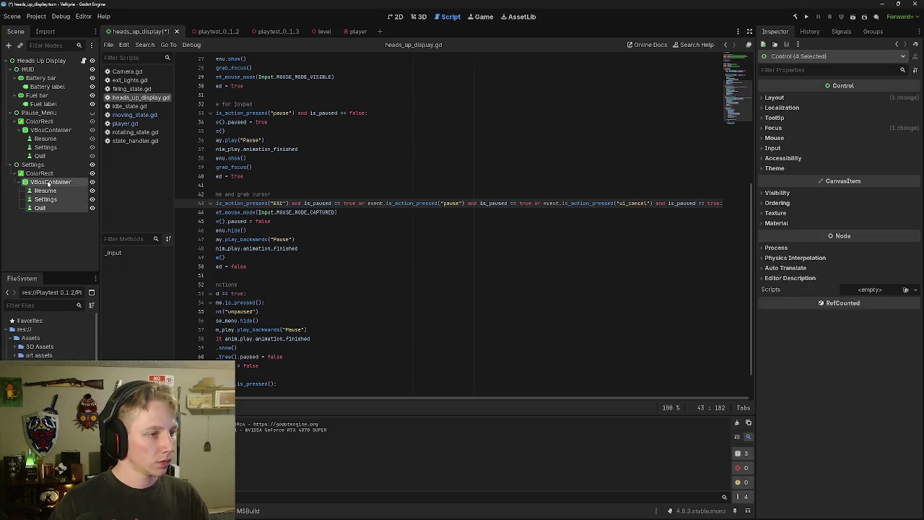
key(Delete)
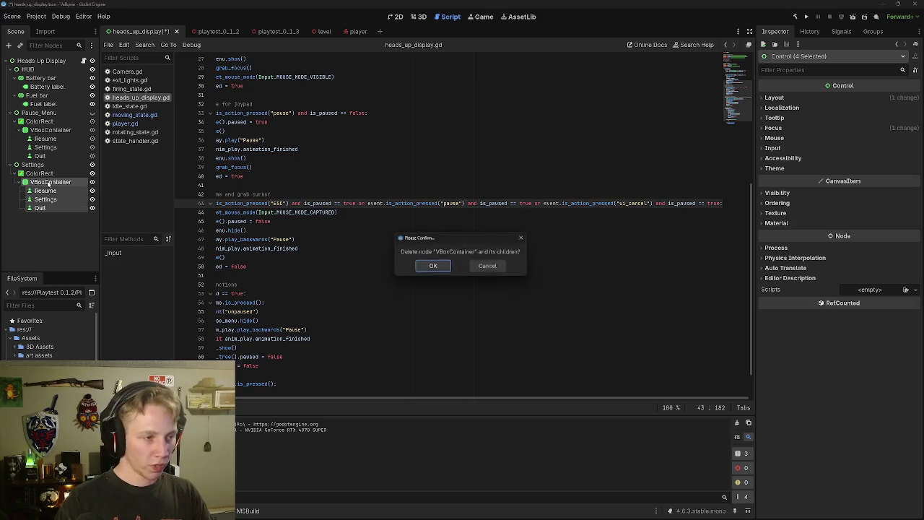
click(433, 267)
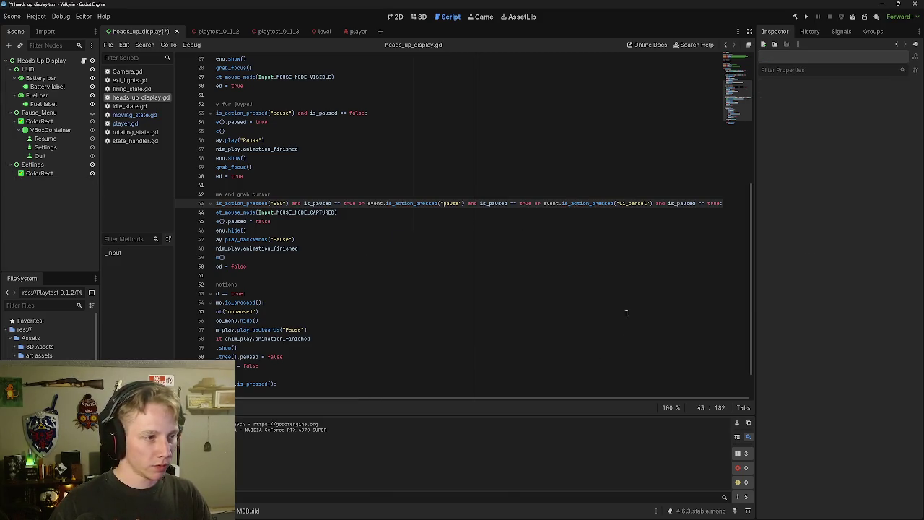
Rename the pause menu's ColorRect to Pause_menu_background.
click(40, 174)
click(40, 122)
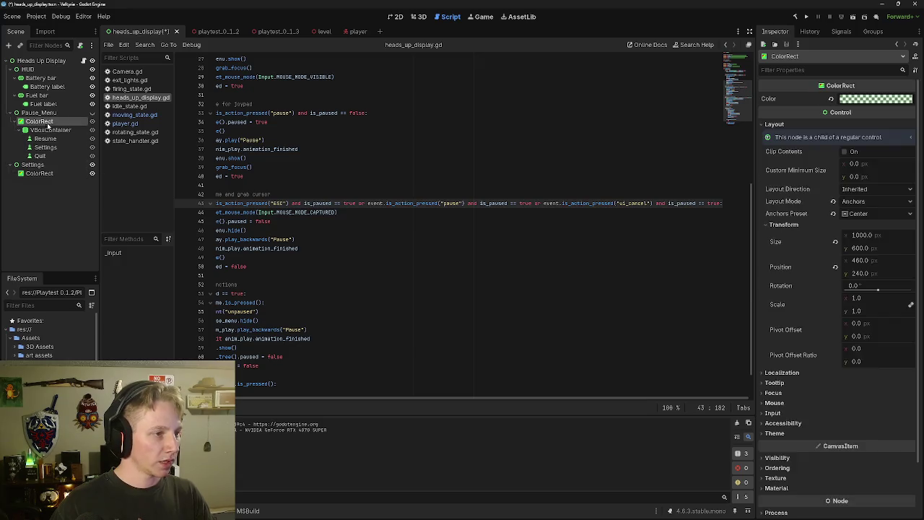
right_click(62, 126)
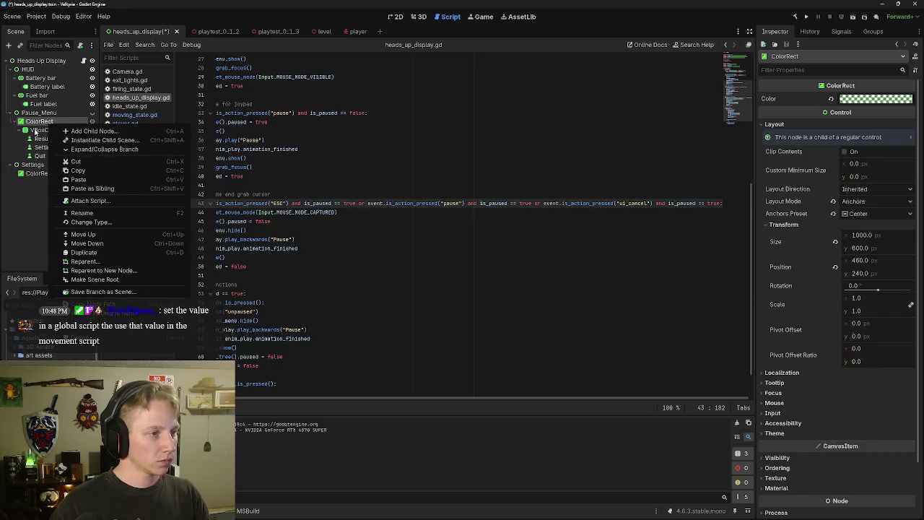
click(40, 123)
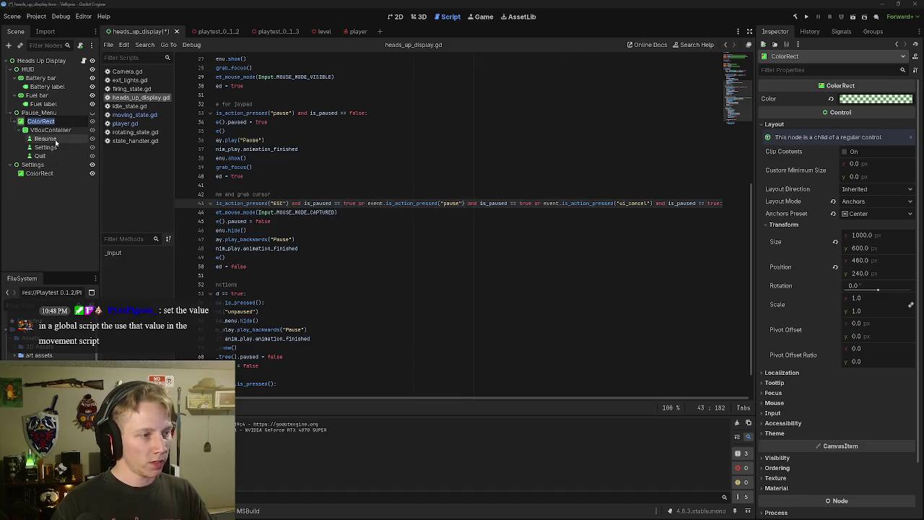
key(BackSpace)
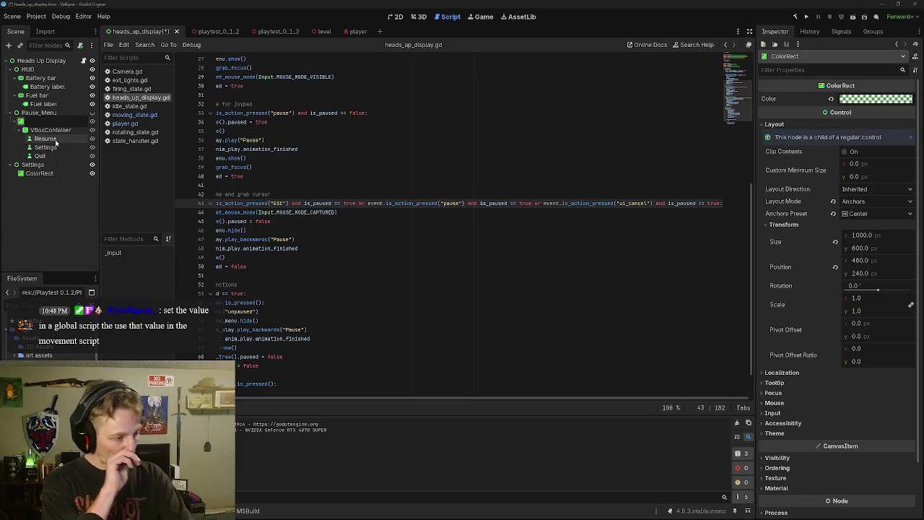
text(Pau)
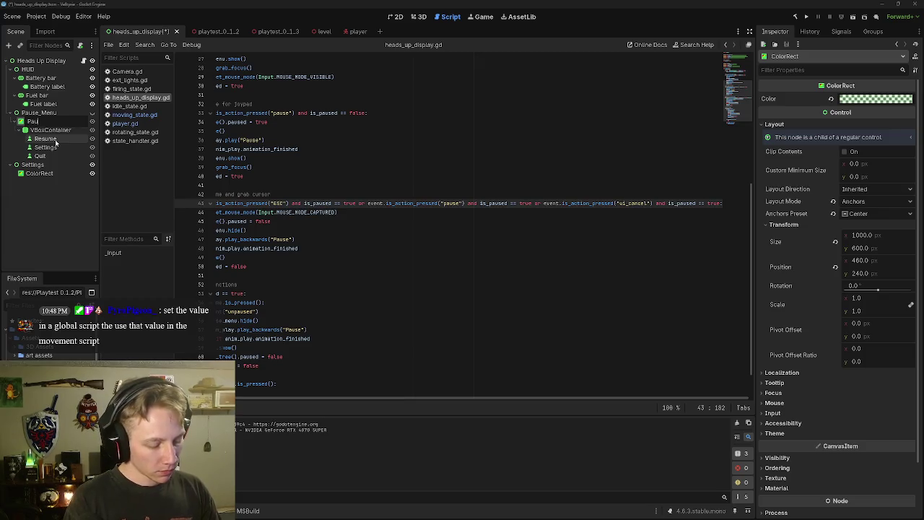
text(seM)
key(BackSpace)
text(menu)
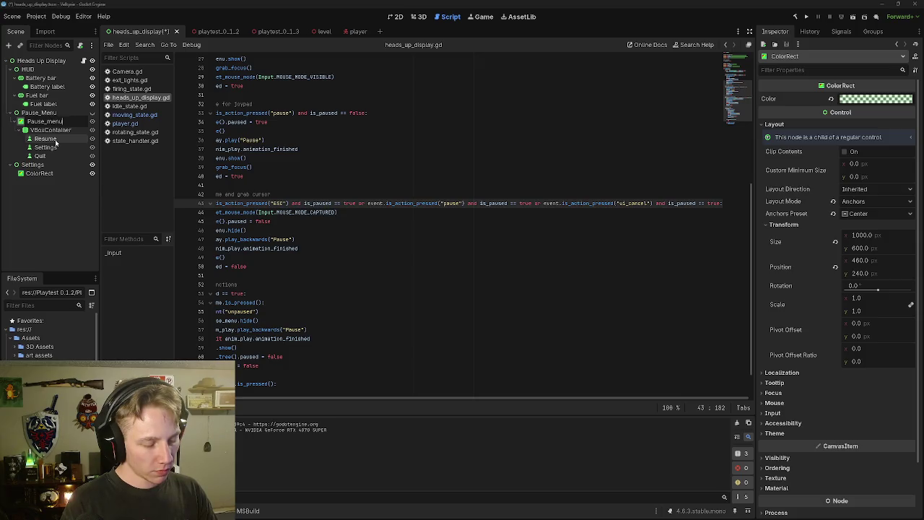
text(_backgroun)
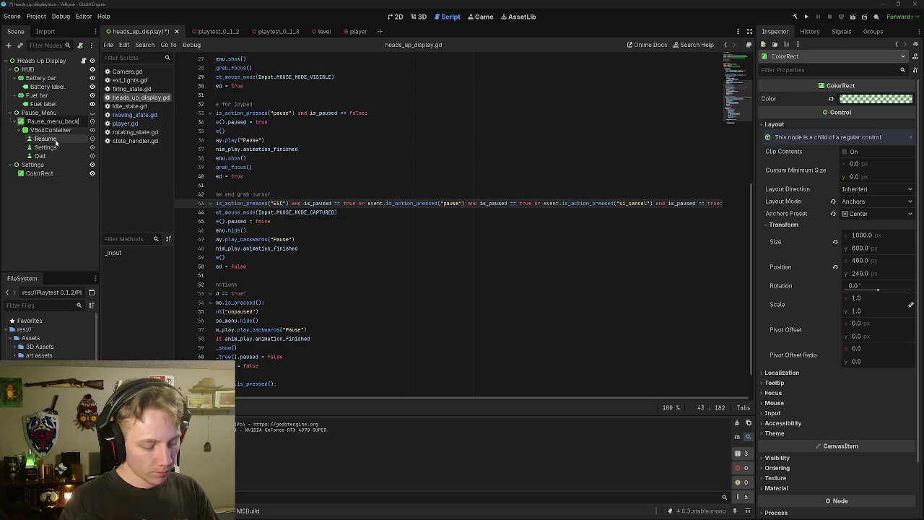
text(d)
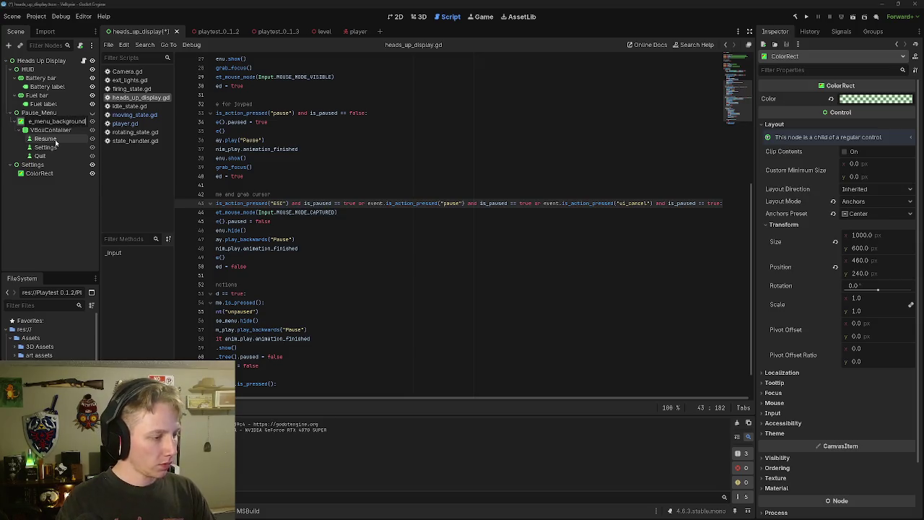
key(Return)
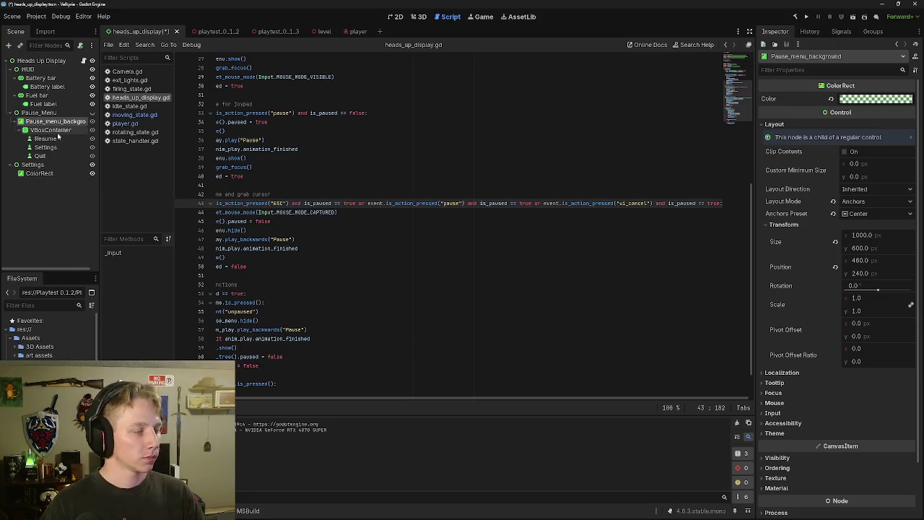
Rename the Settings ColorRect to Settings_menu_background and widen the Scene dock.
click(70, 175)
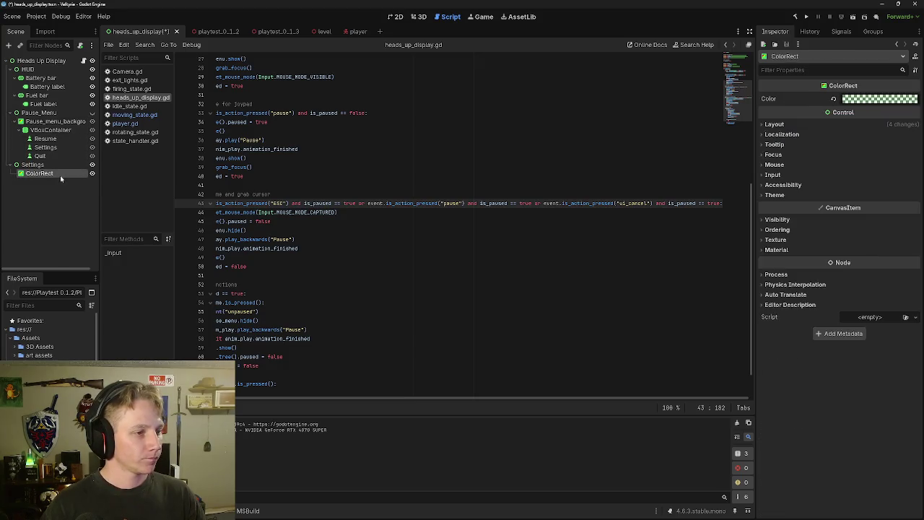
click(61, 174)
key(BackSpace)
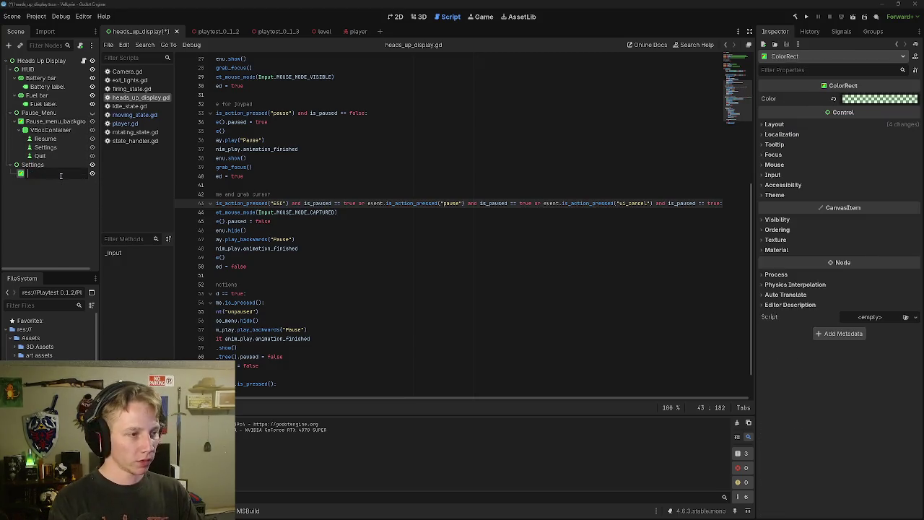
text(Se)
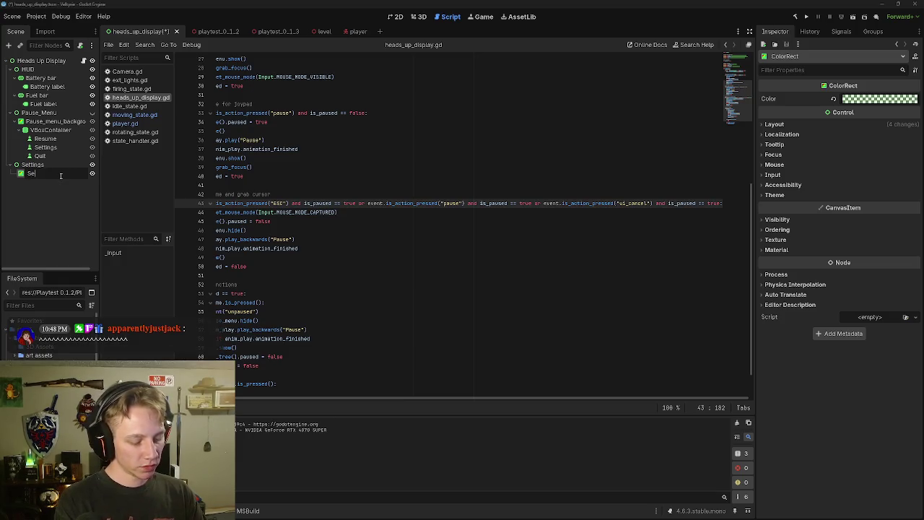
text(ttings_)
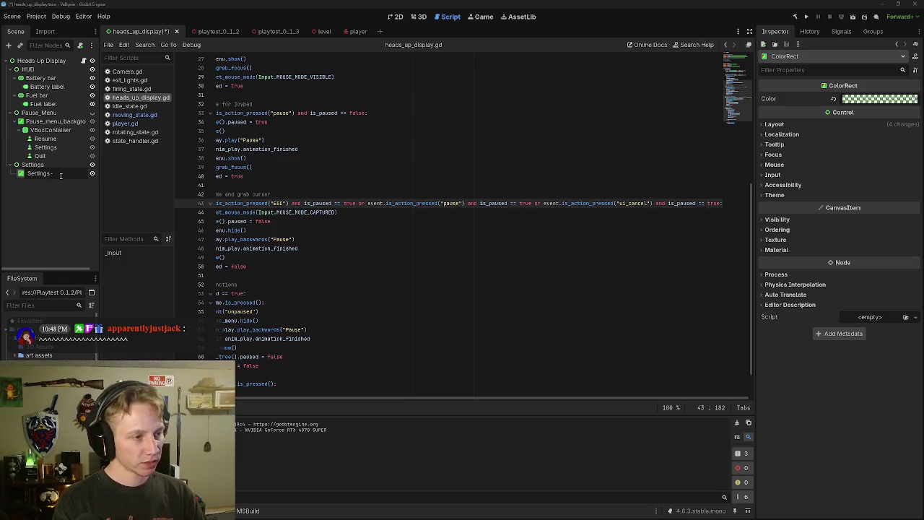
text(menu)
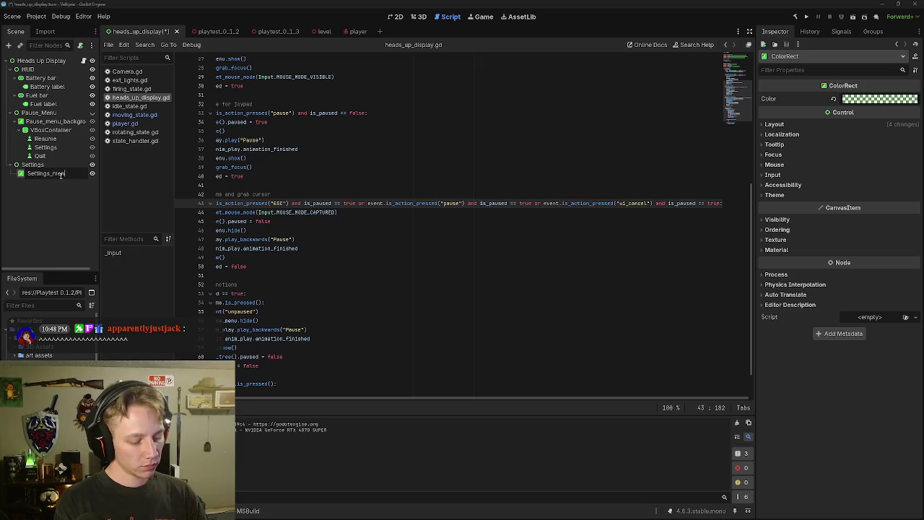
text(_background)
key(Return)
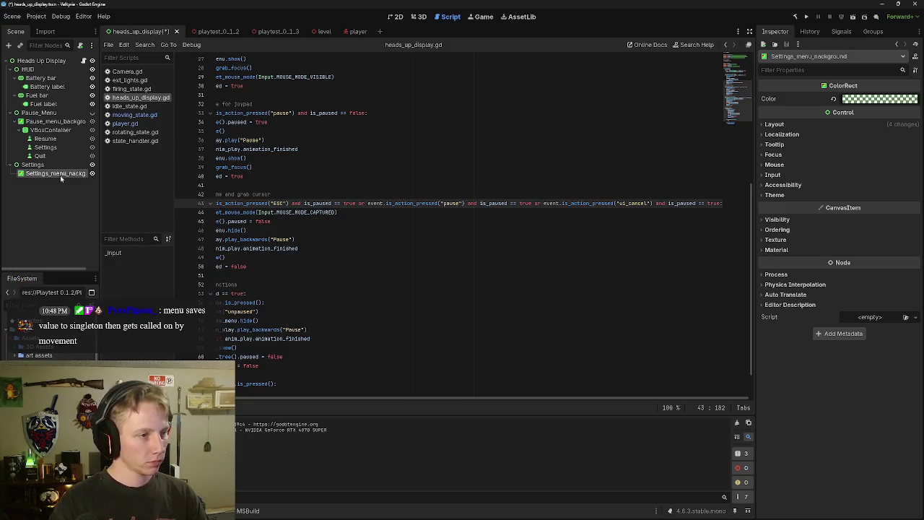
drag(97, 113, 119, 113)
click(90, 104)
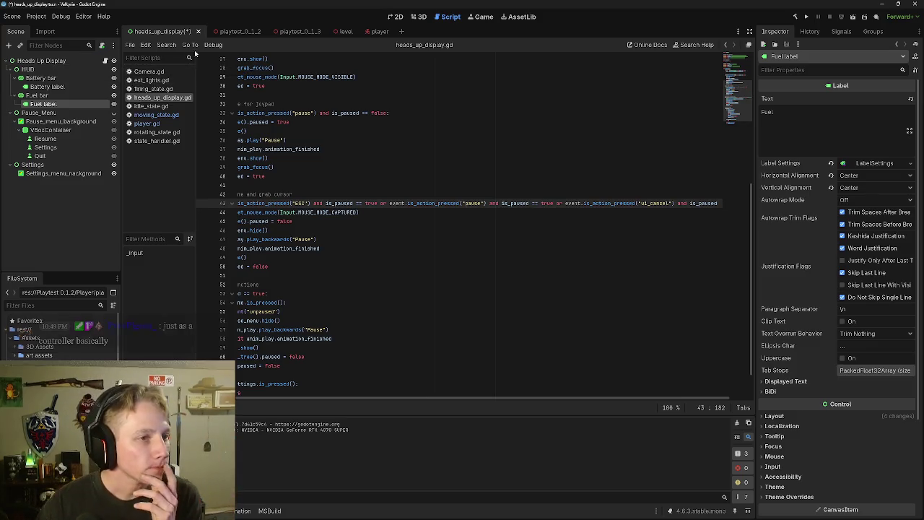
Open the player scene, browse player.gd, then open Camera.gd at its LOOK_SPEED 0.01 line.
click(373, 32)
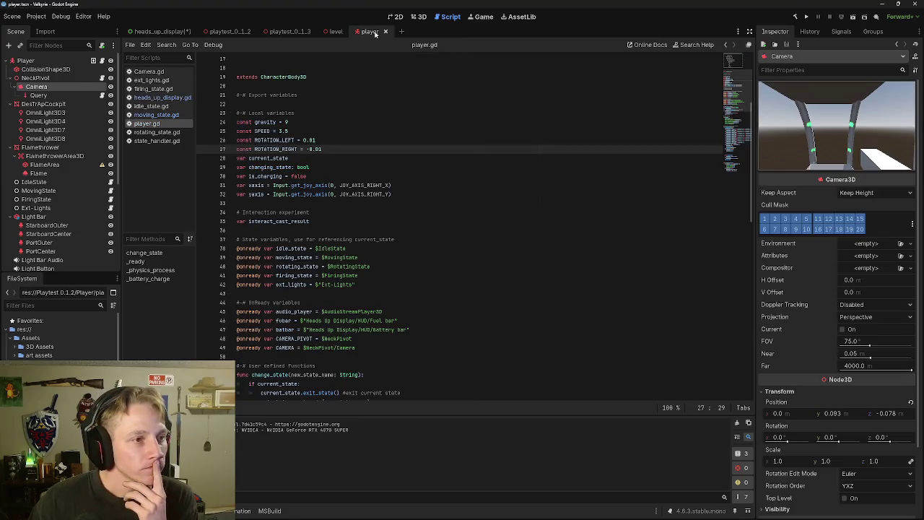
scroll(398, 101, down, 15)
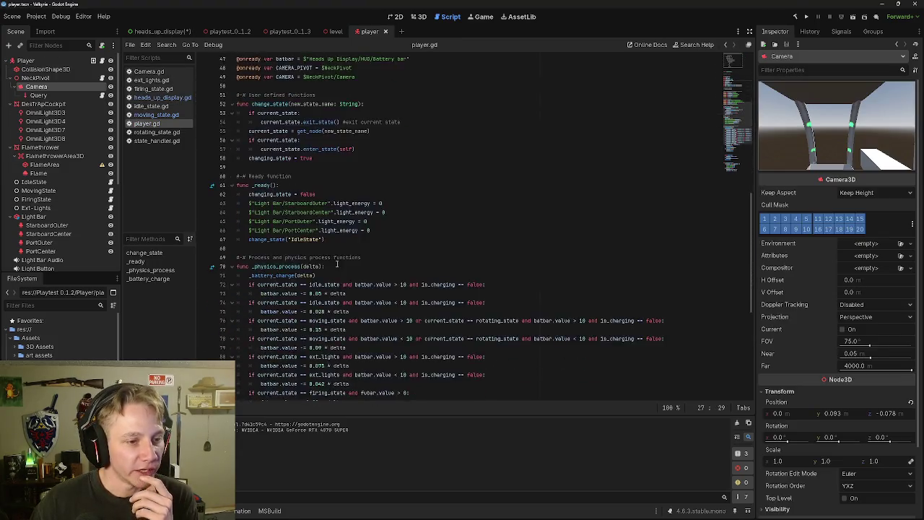
scroll(394, 179, down, 4)
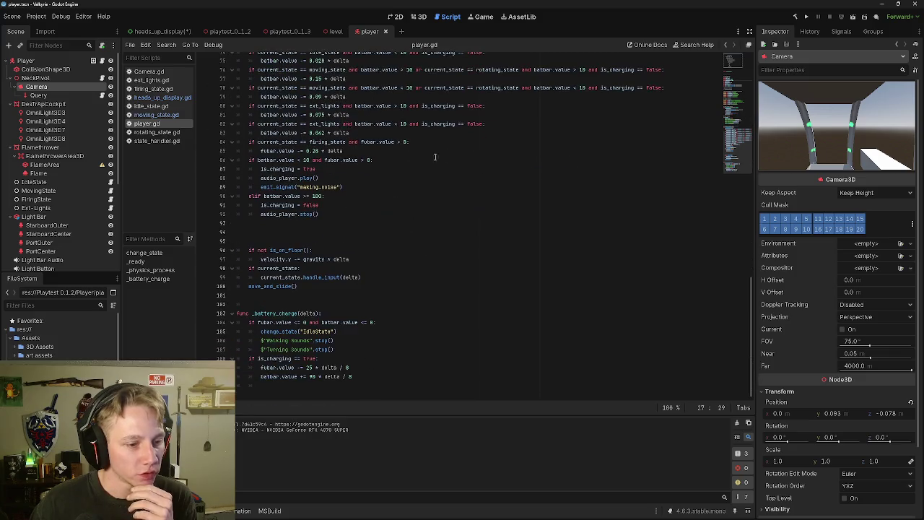
scroll(362, 368, up, 9)
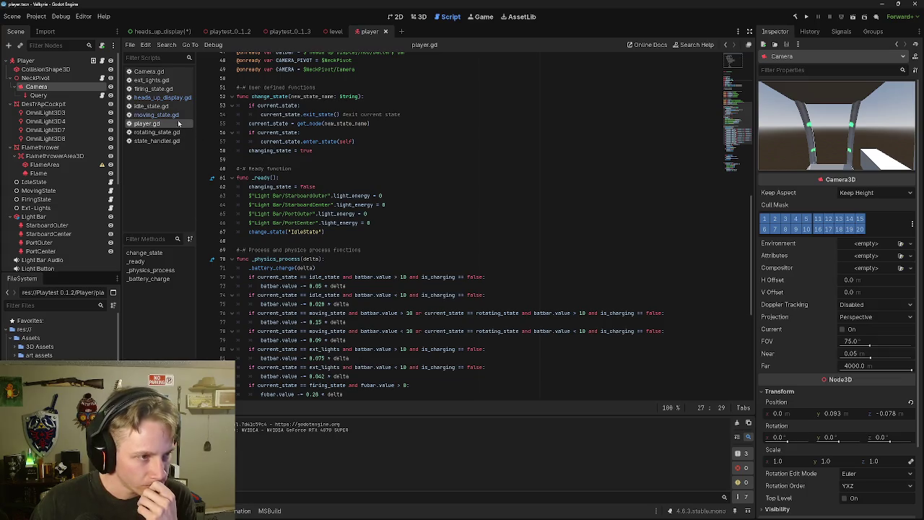
click(104, 79)
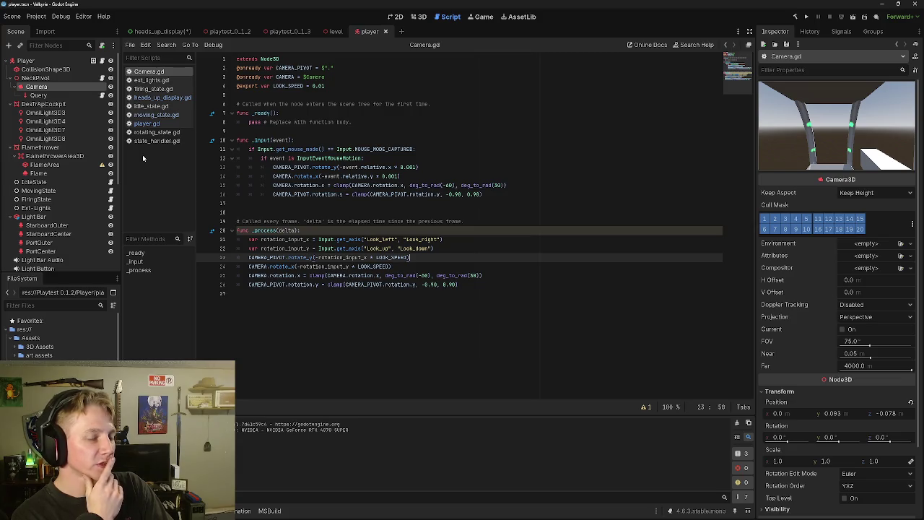
drag(324, 86, 250, 86)
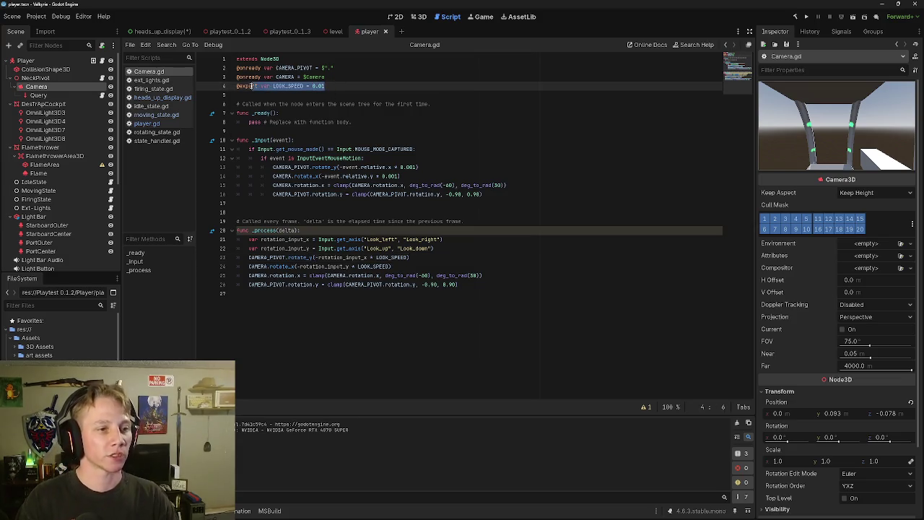
key(End)
Delete the DirectionalLight3D and WorldEnvironment nodes from the level scene.
click(333, 31)
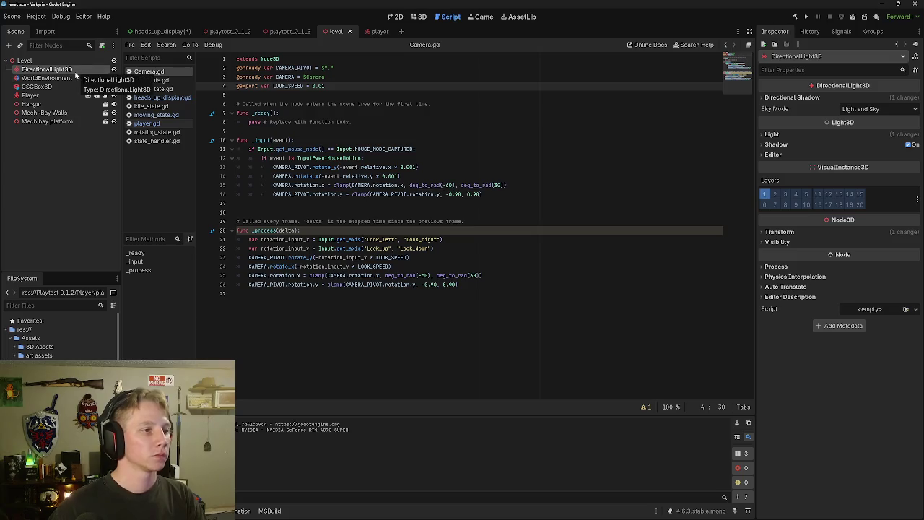
right_click(76, 70)
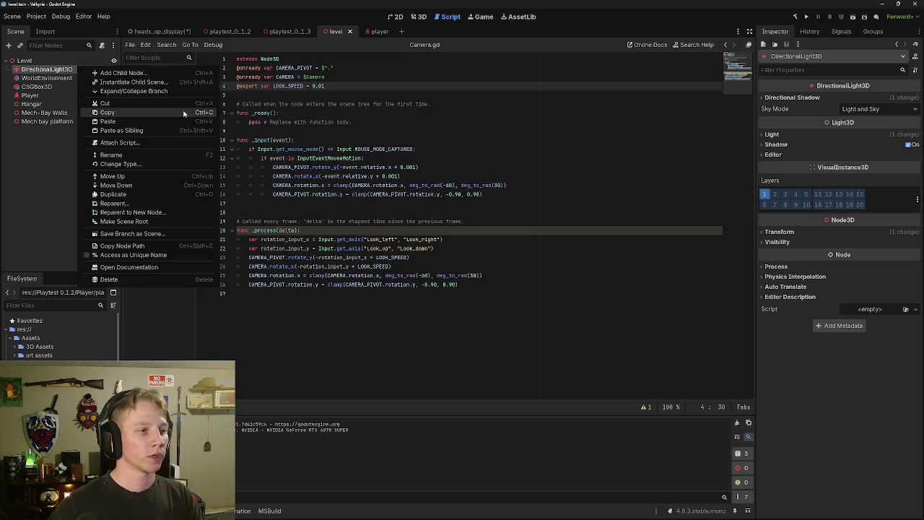
click(110, 279)
click(430, 265)
right_click(69, 70)
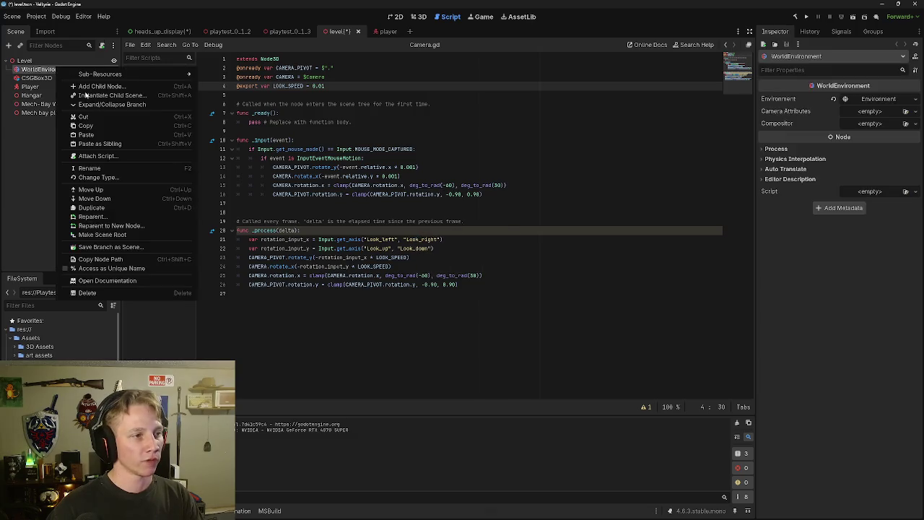
click(87, 293)
click(436, 273)
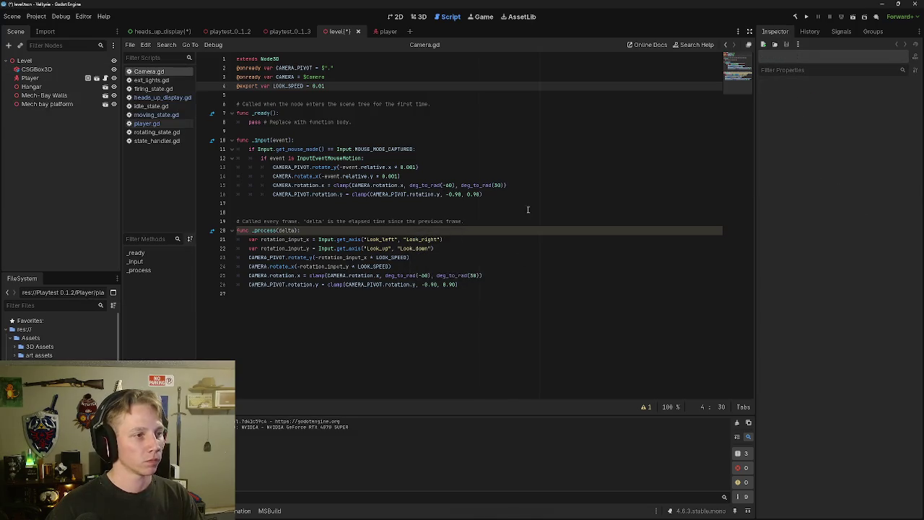
Attach a new level.gd script, saved in Scripts/Environmental Assets, to the Level node.
click(29, 61)
right_click(94, 60)
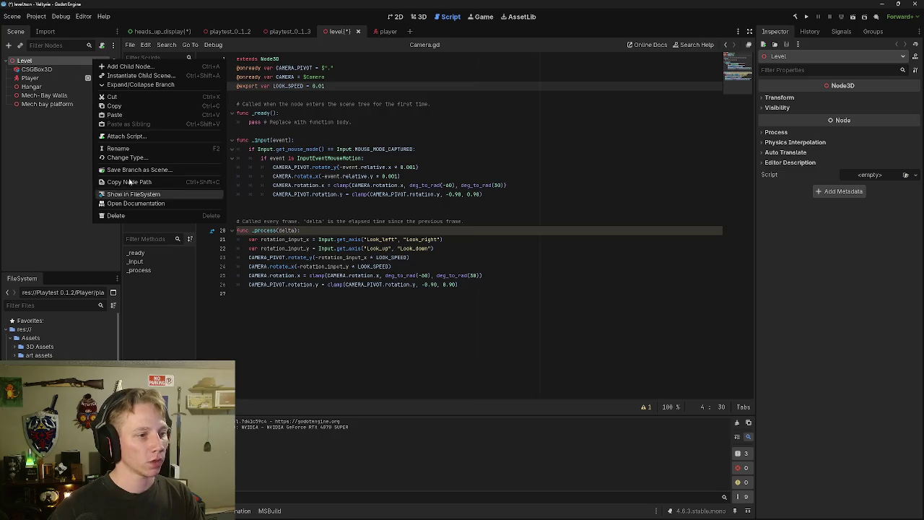
click(127, 135)
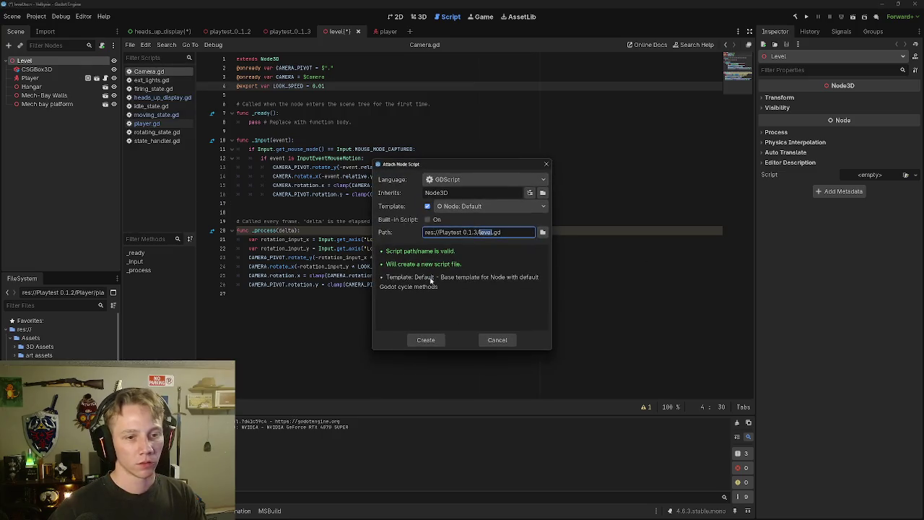
click(542, 233)
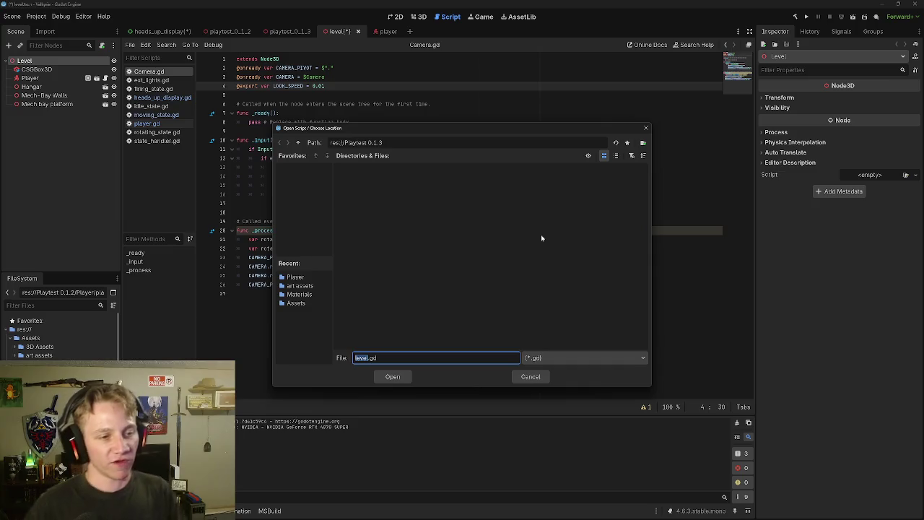
click(296, 142)
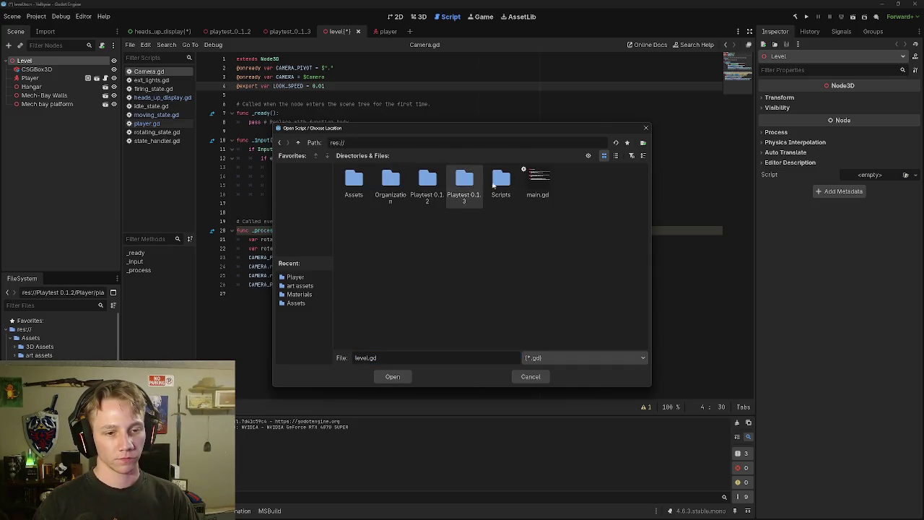
double_click(499, 186)
double_click(355, 176)
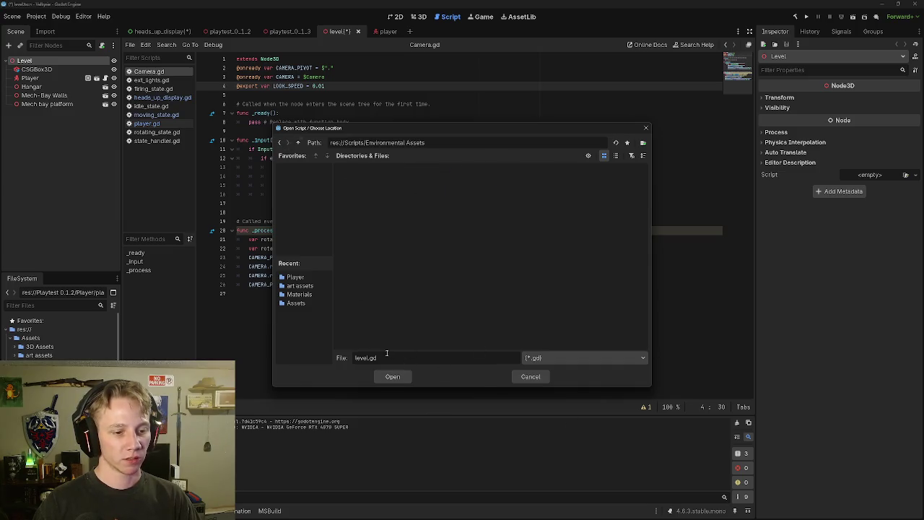
click(391, 380)
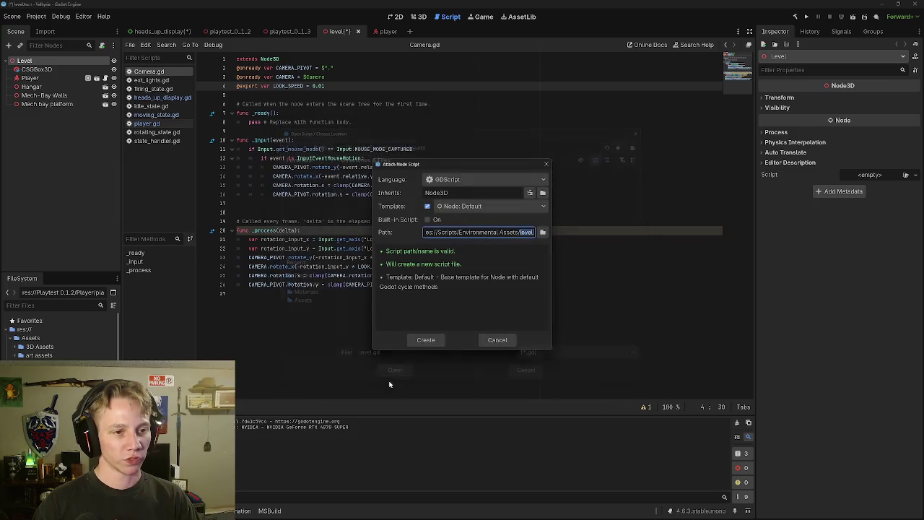
click(425, 341)
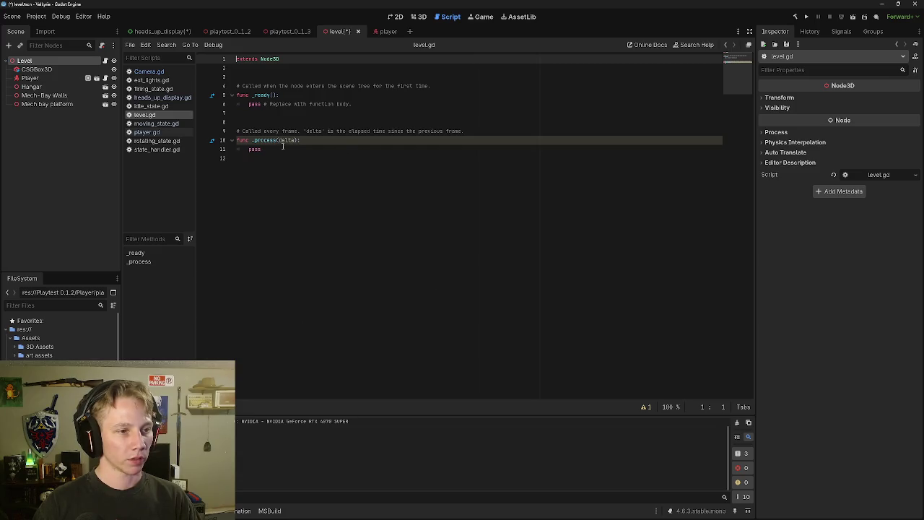
click(264, 70)
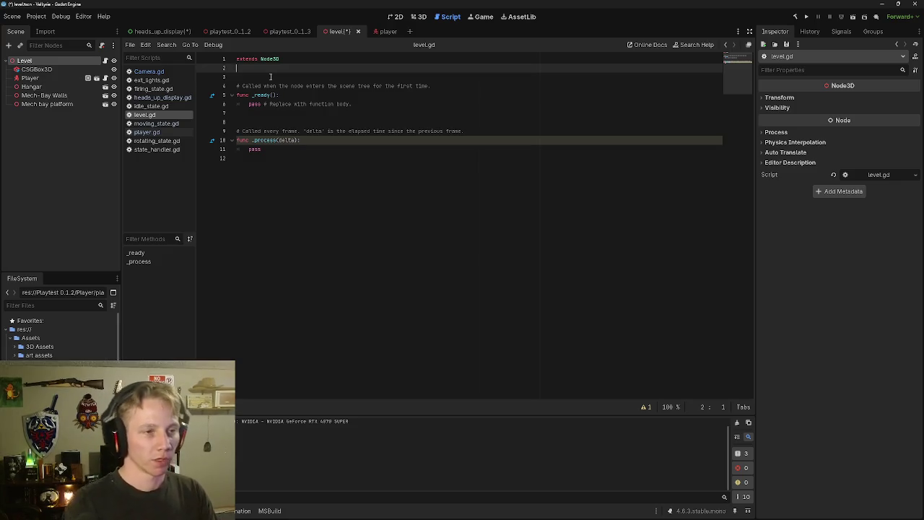
click(271, 76)
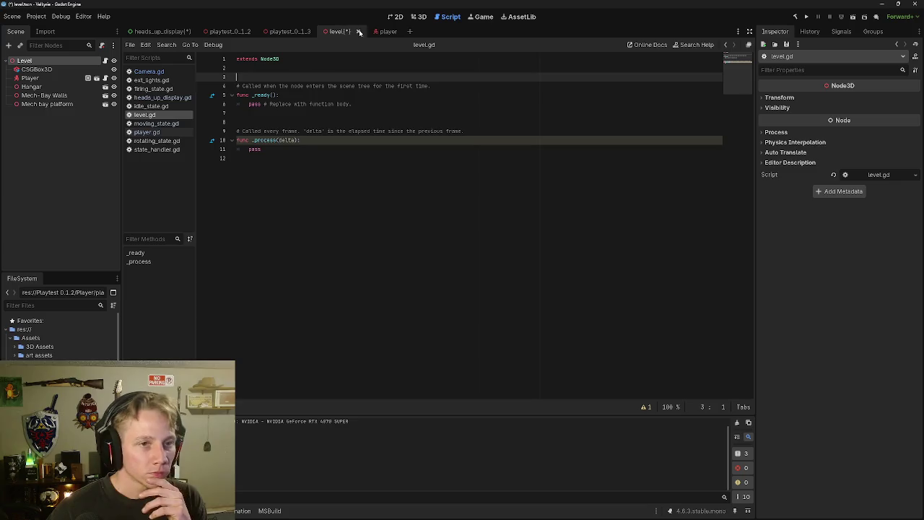
click(381, 31)
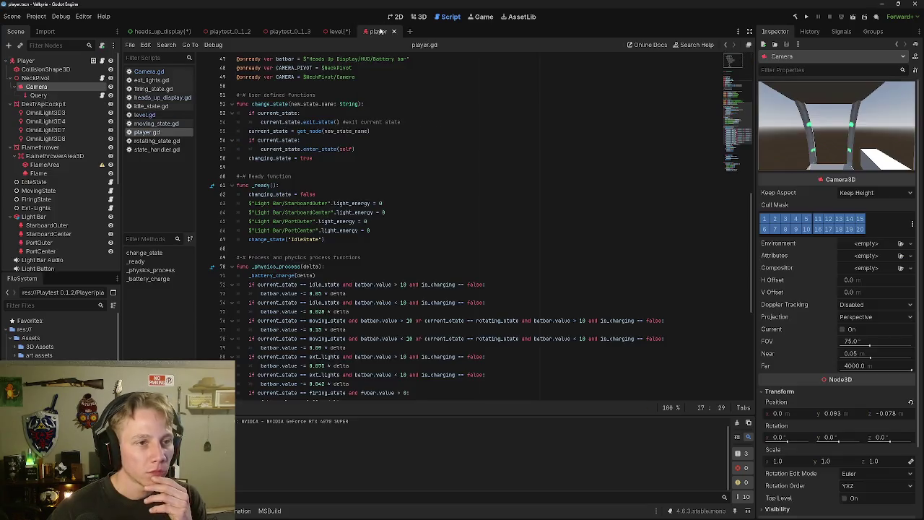
Open Camera.gd and select its exported LOOK_SPEED line.
click(101, 86)
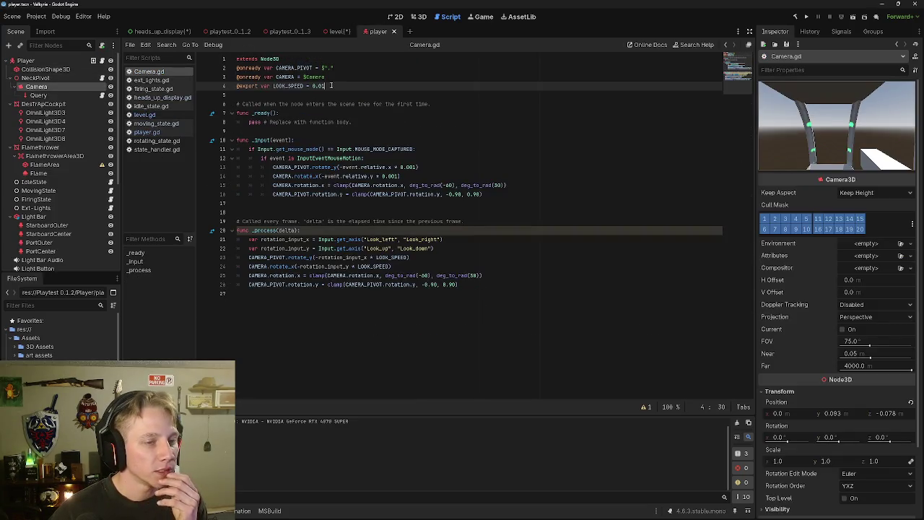
click(224, 93)
key(shift+Up)
click(362, 87)
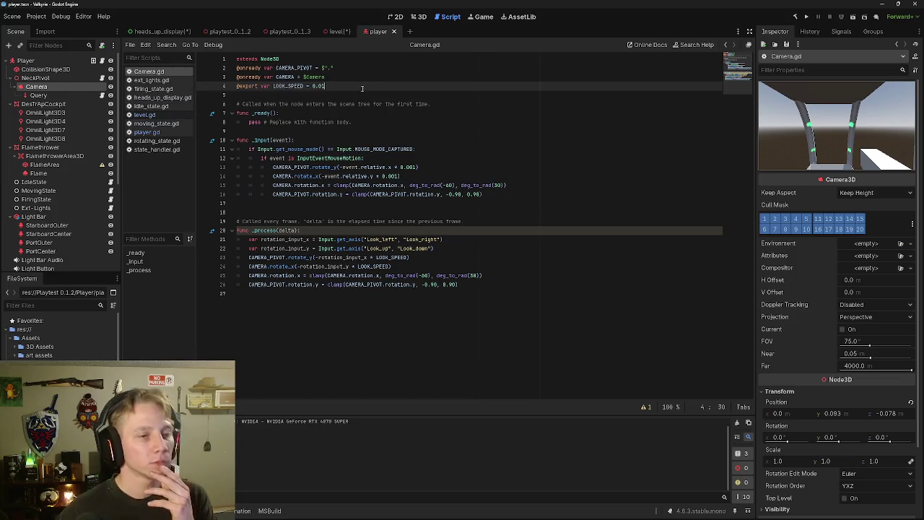
drag(363, 87, 236, 87)
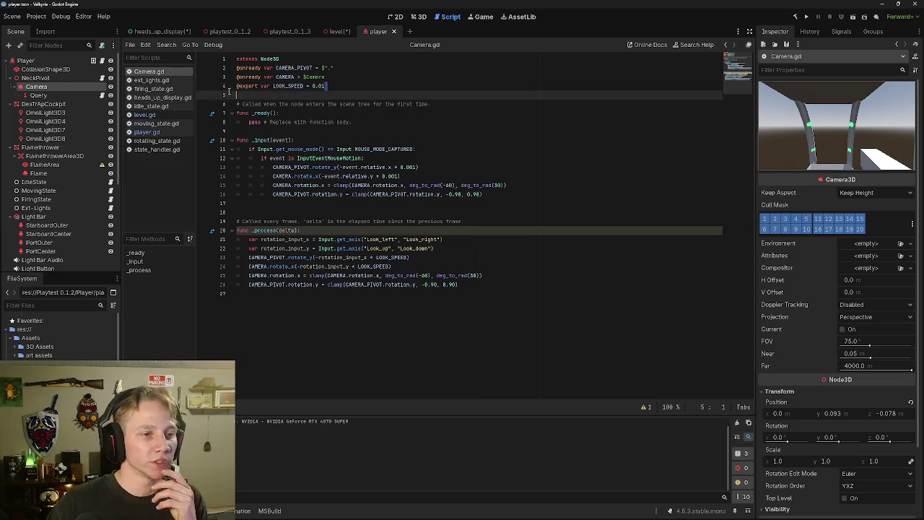
click(350, 85)
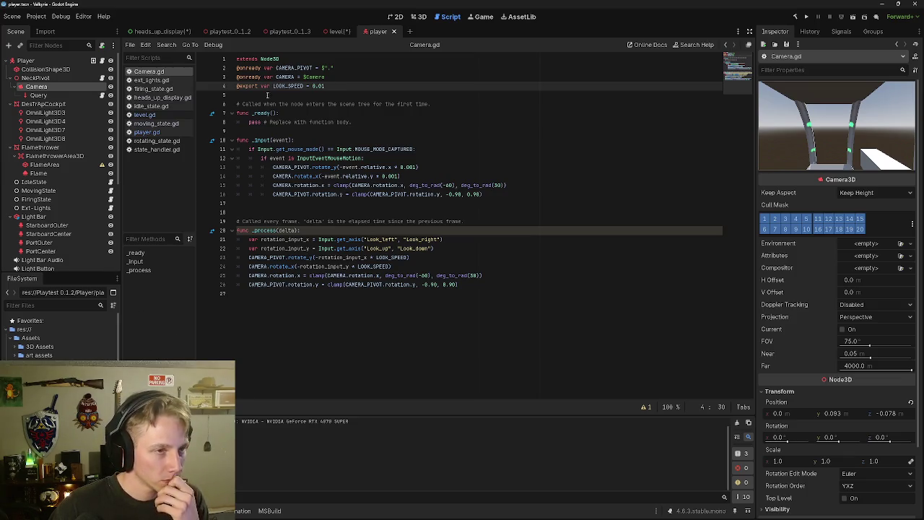
click(191, 31)
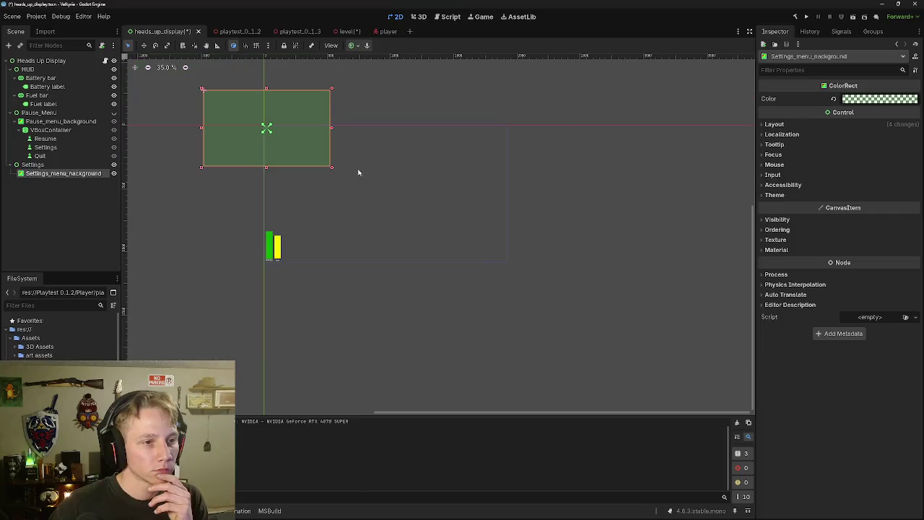
Hide the HUD bars and give the Settings node the Full Rect anchor preset.
click(113, 69)
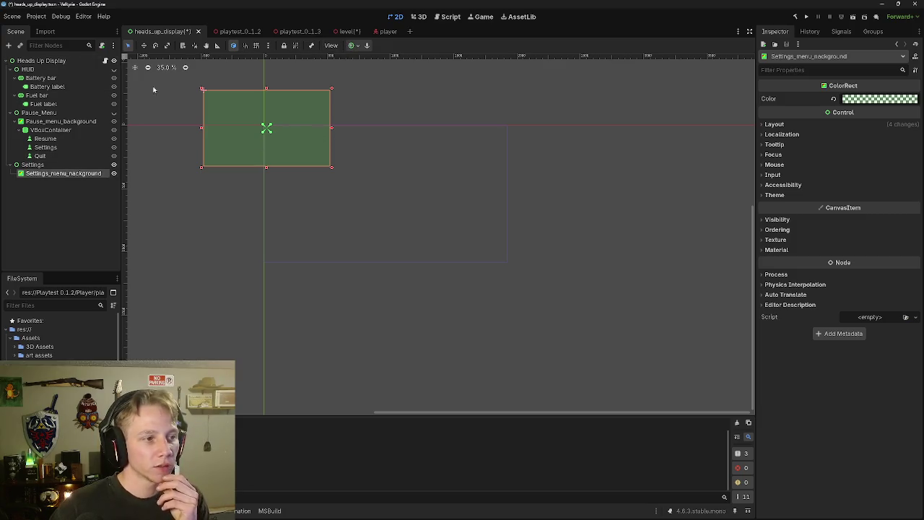
click(52, 165)
click(357, 45)
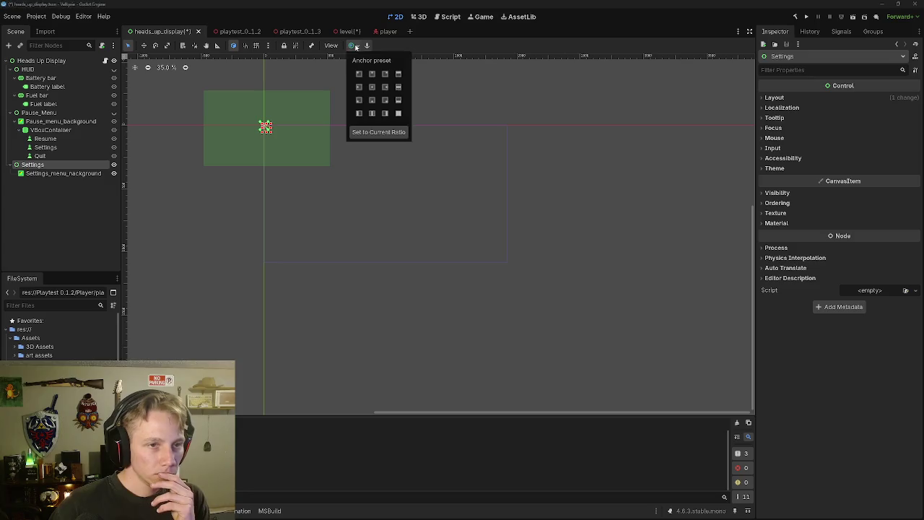
click(401, 113)
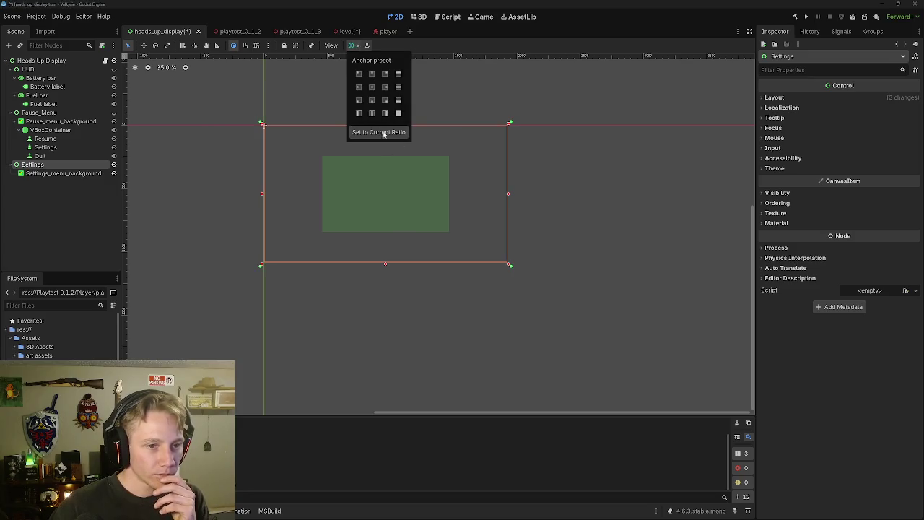
click(63, 174)
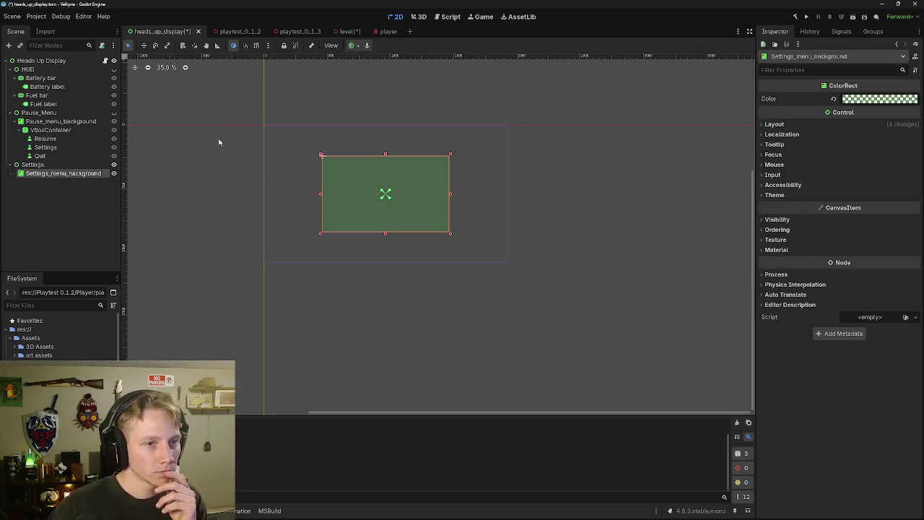
click(353, 46)
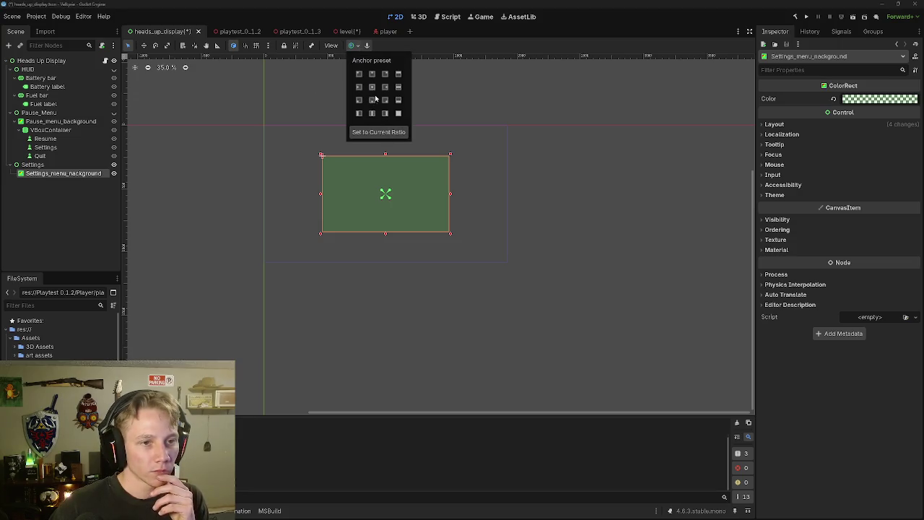
click(453, 119)
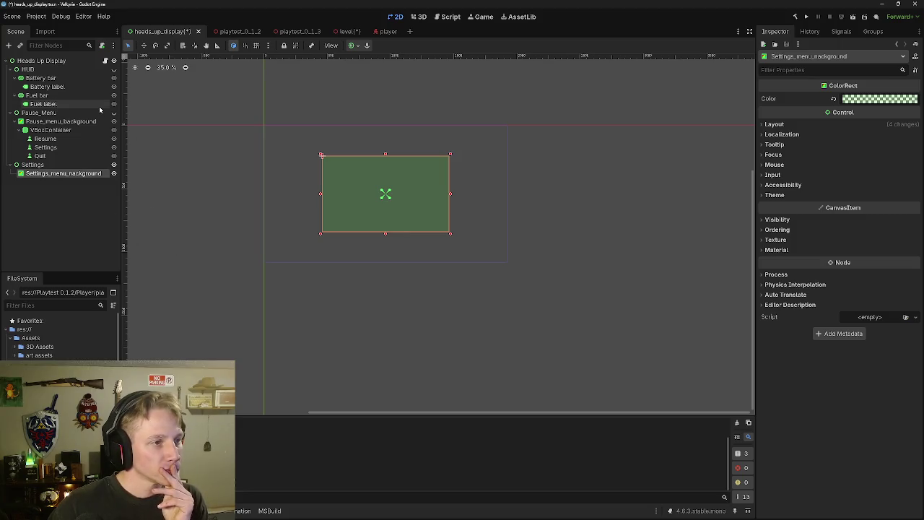
click(33, 164)
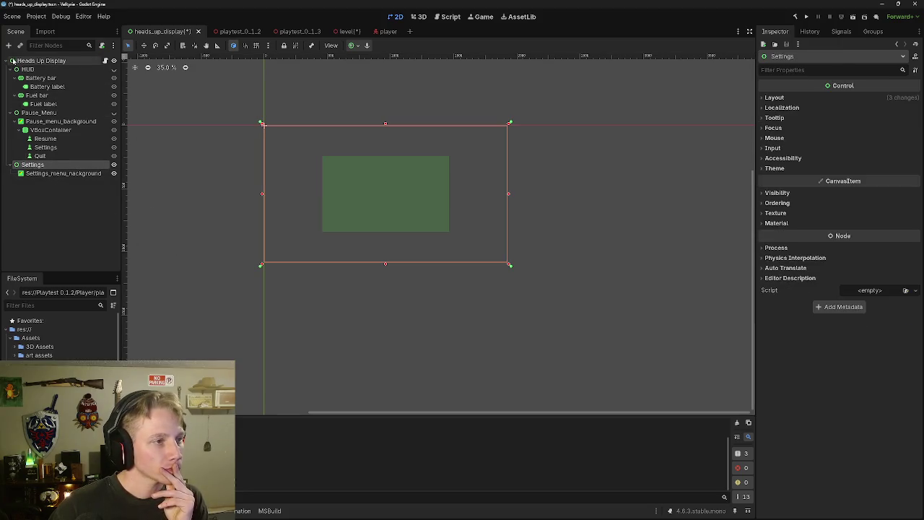
click(8, 45)
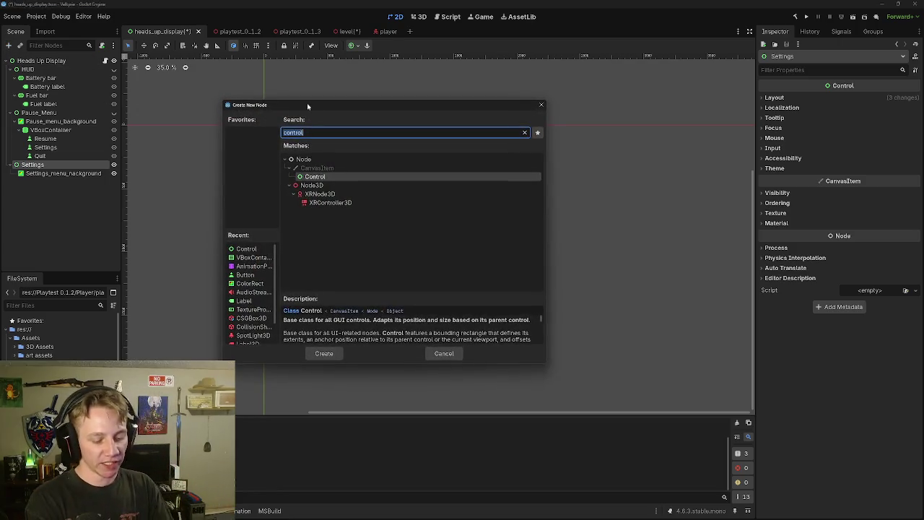
Add an HSlider under Settings and drag it into the green settings panel.
key(BackSpace)
text(slider)
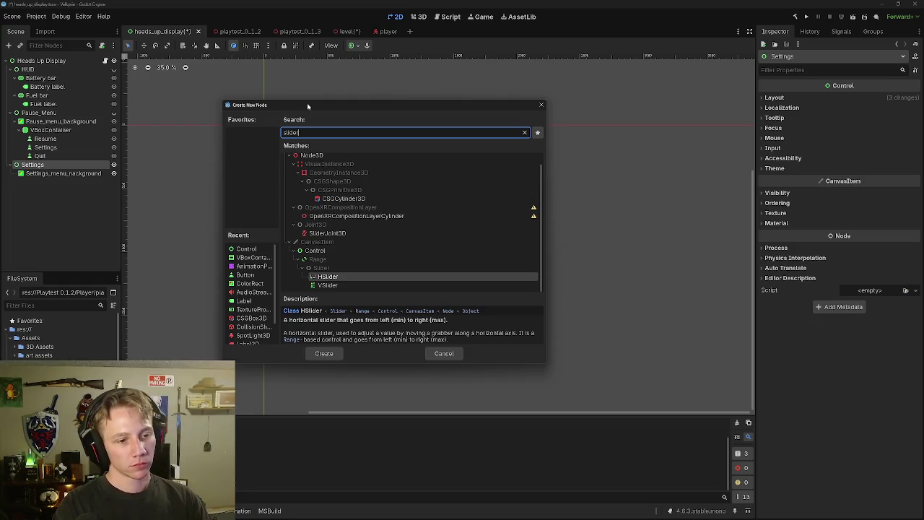
key(Return)
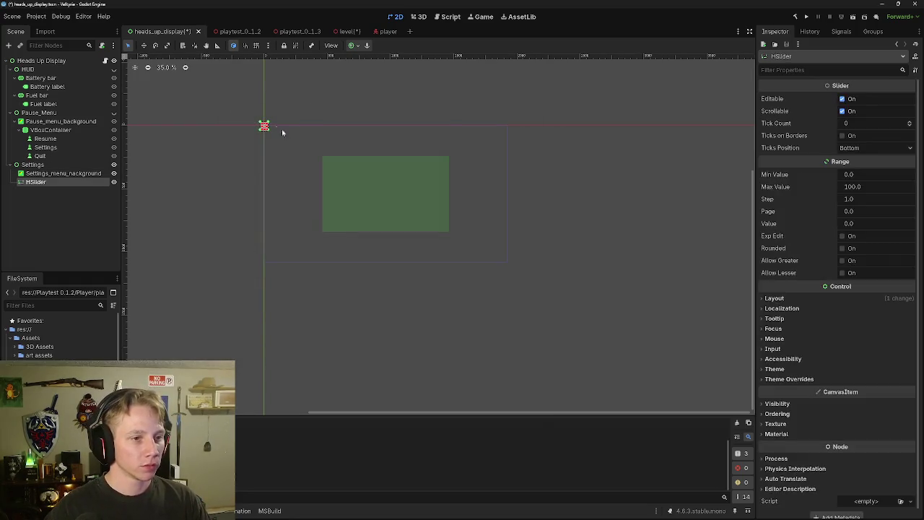
scroll(269, 126, up, 5)
mouse_move(372, 174)
mouse_down()
mouse_move(545, 244)
mouse_move(362, 182)
mouse_up()
mouse_move(285, 134)
mouse_down()
mouse_move(570, 274)
mouse_move(492, 258)
mouse_up()
scroll(583, 257, up, 2)
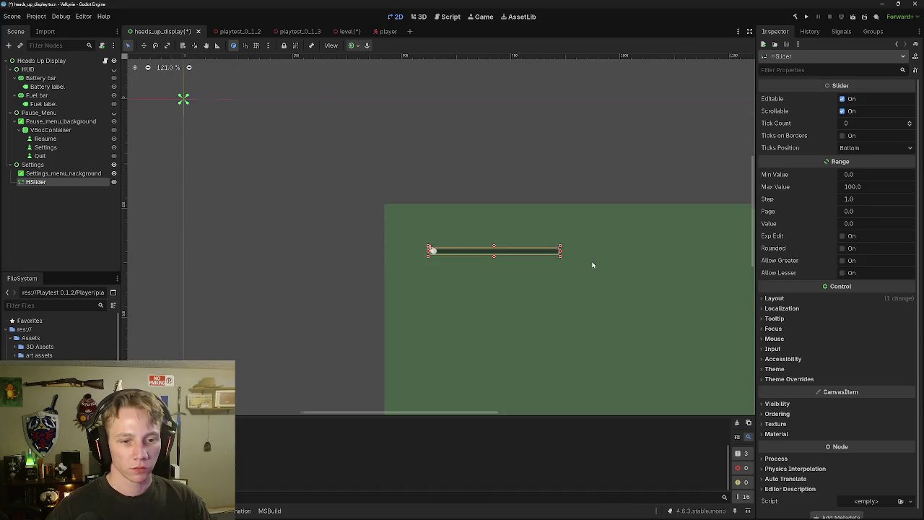
scroll(592, 265, up, 10)
scroll(476, 280, down, 13)
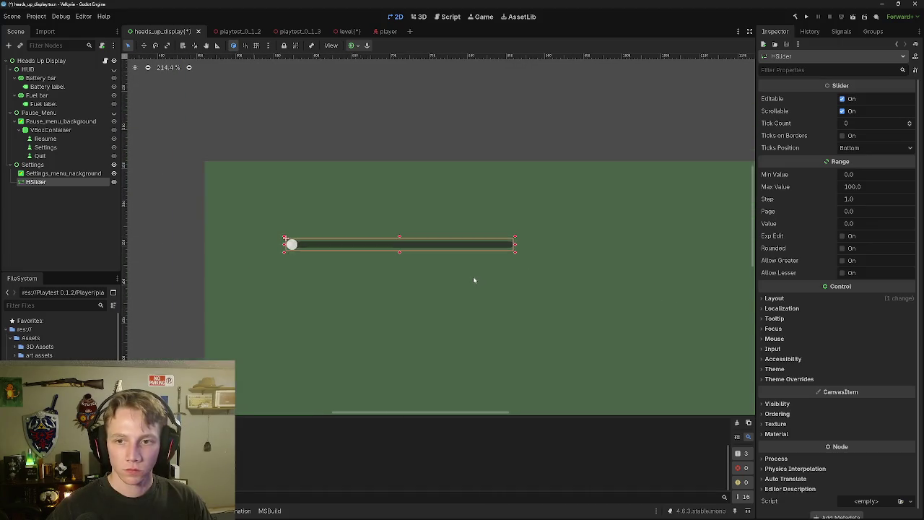
click(238, 153)
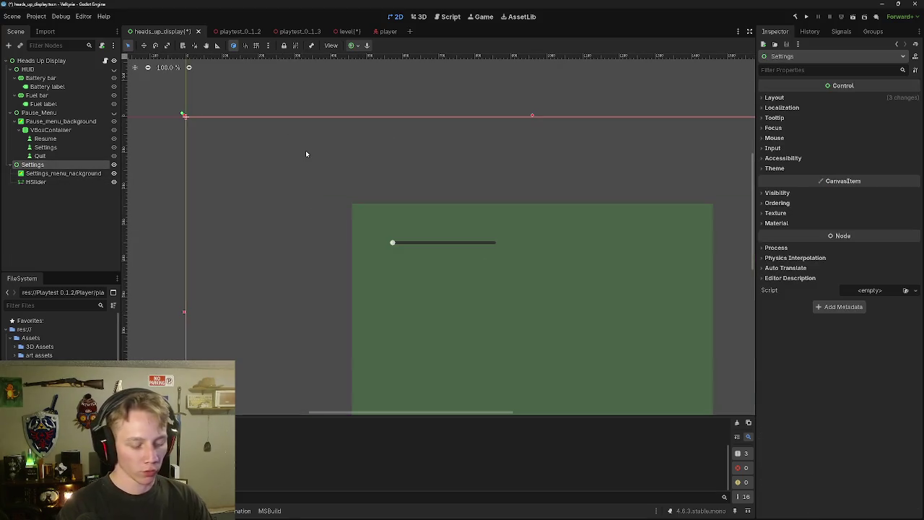
Add a Label under Settings and move it above the slider.
click(8, 45)
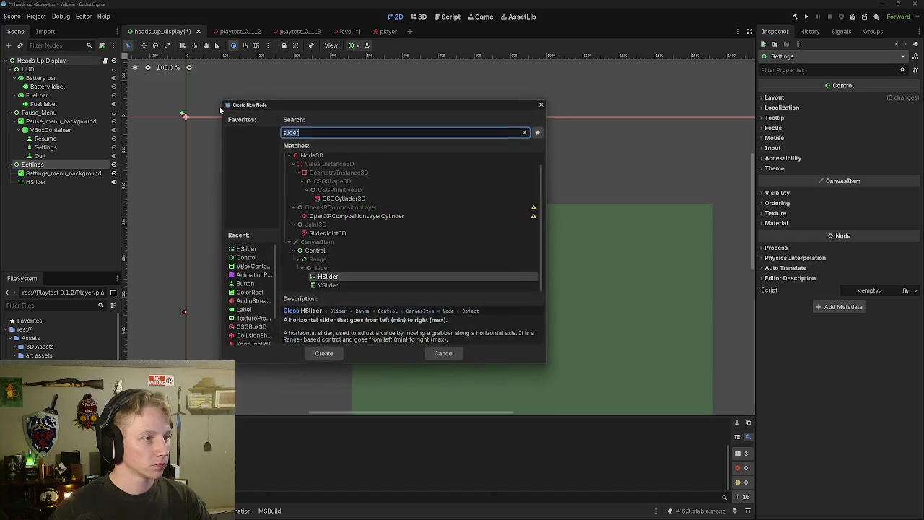
click(541, 105)
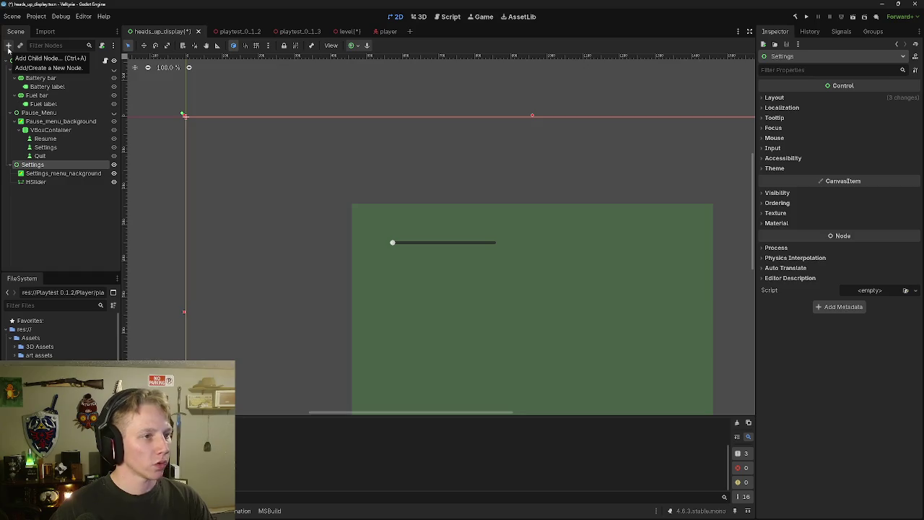
key(ctrl+a)
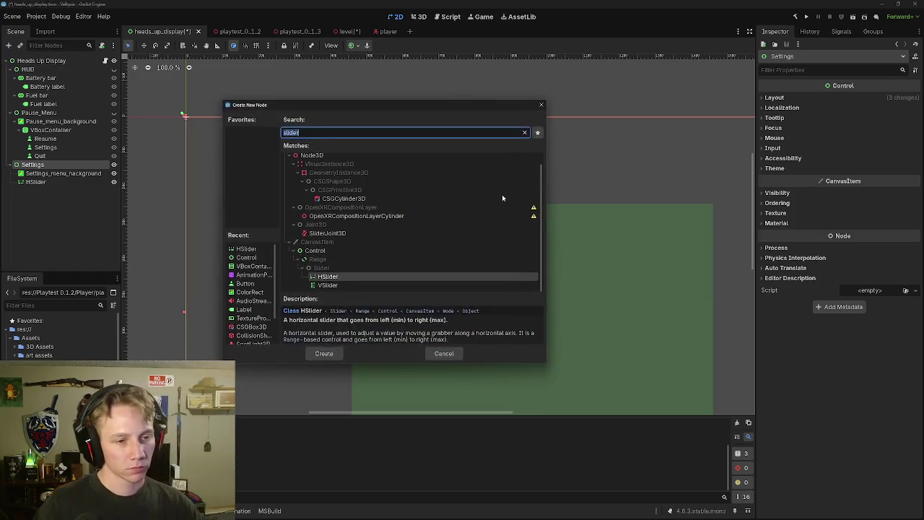
key(BackSpace)
text(tev)
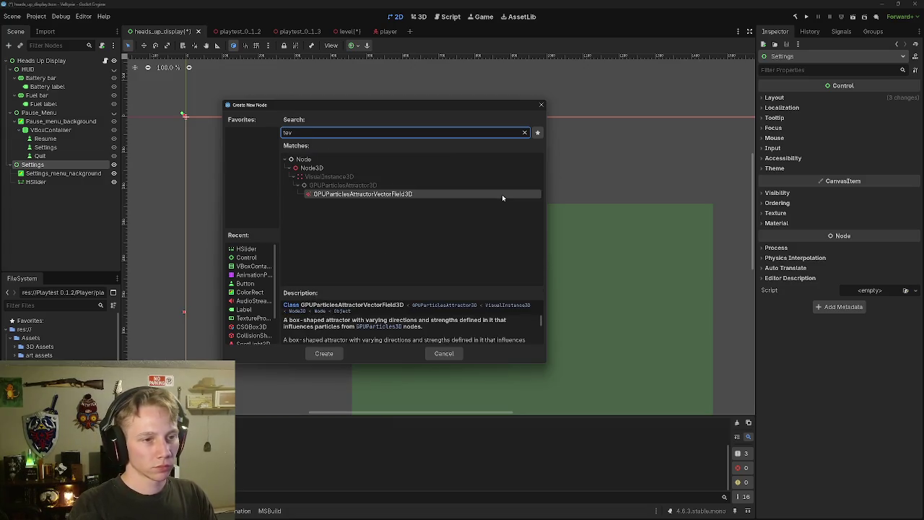
key(BackSpace)
key(BackSpace)
key(BackSpace)
text(label)
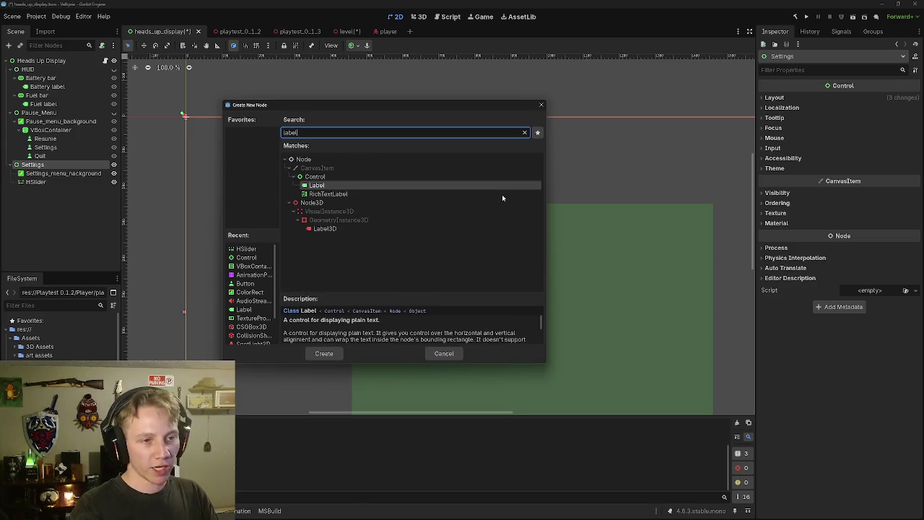
key(Return)
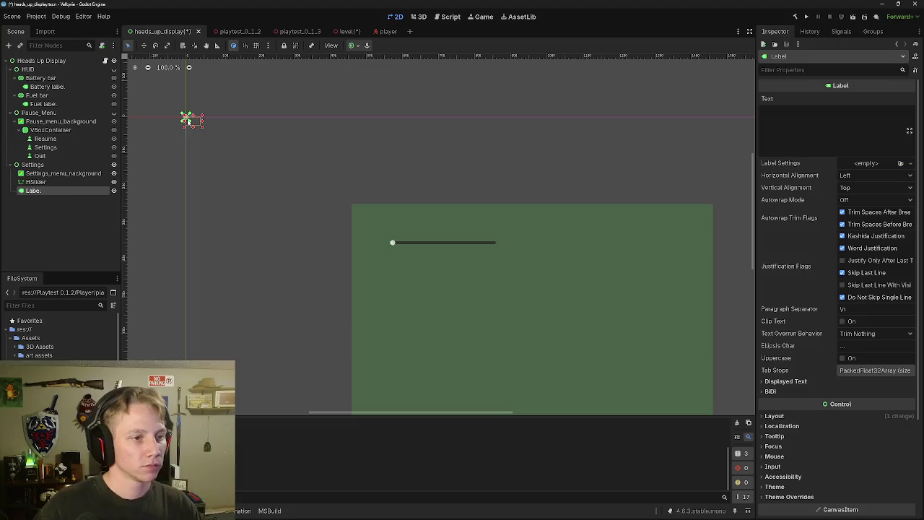
mouse_move(184, 120)
mouse_down()
mouse_move(507, 226)
mouse_move(398, 226)
mouse_move(457, 228)
mouse_up()
Set the label text to "Look sensitivity" with a lowercase s.
click(804, 121)
text(Look )
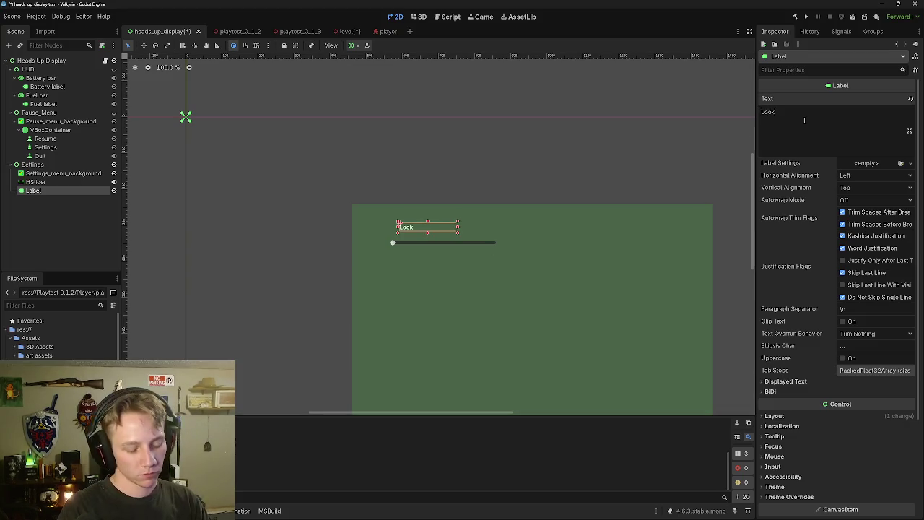
text(S)
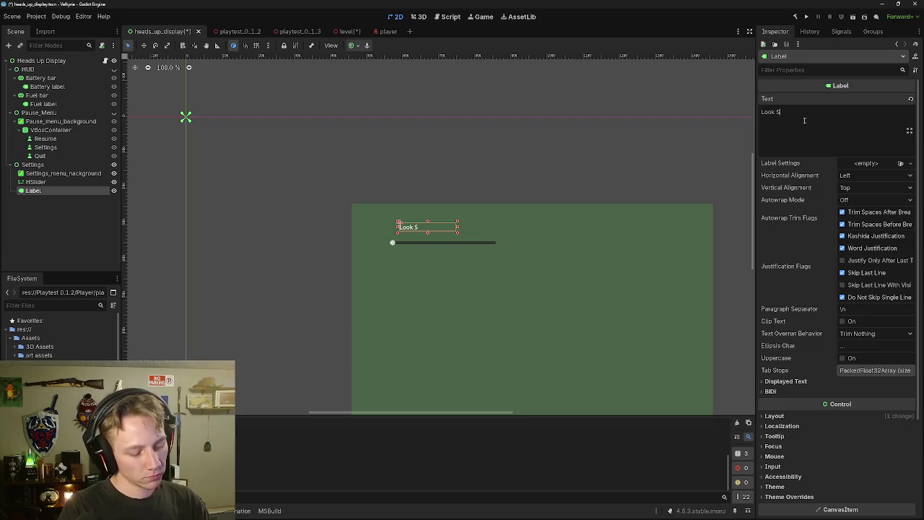
text(ensitiv)
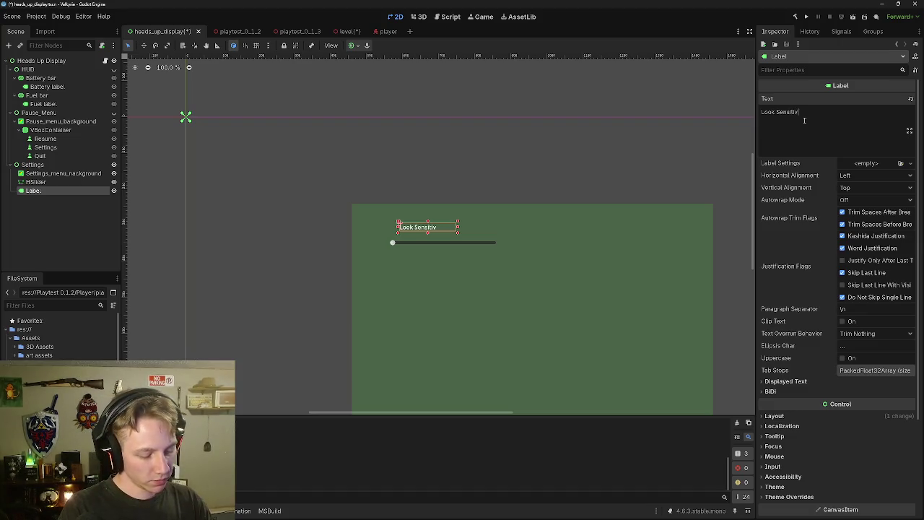
text(ity)
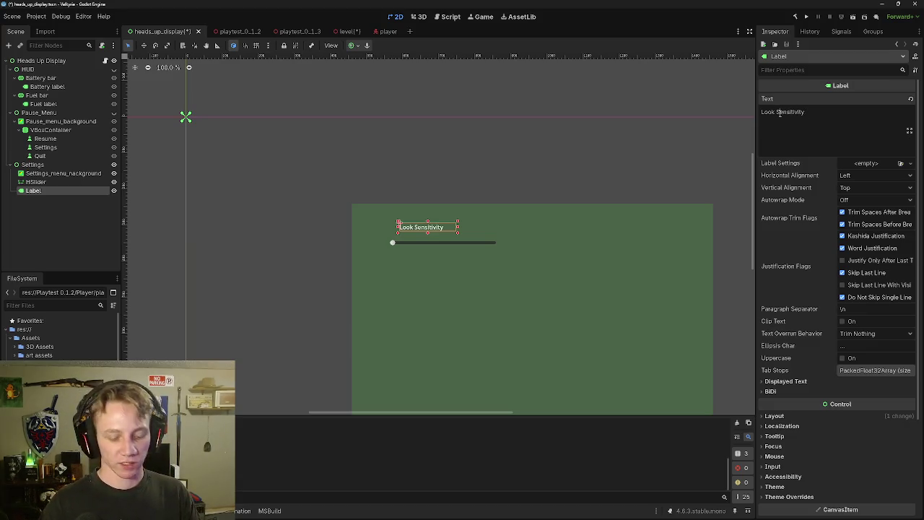
click(781, 112)
key(BackSpace)
text(s)
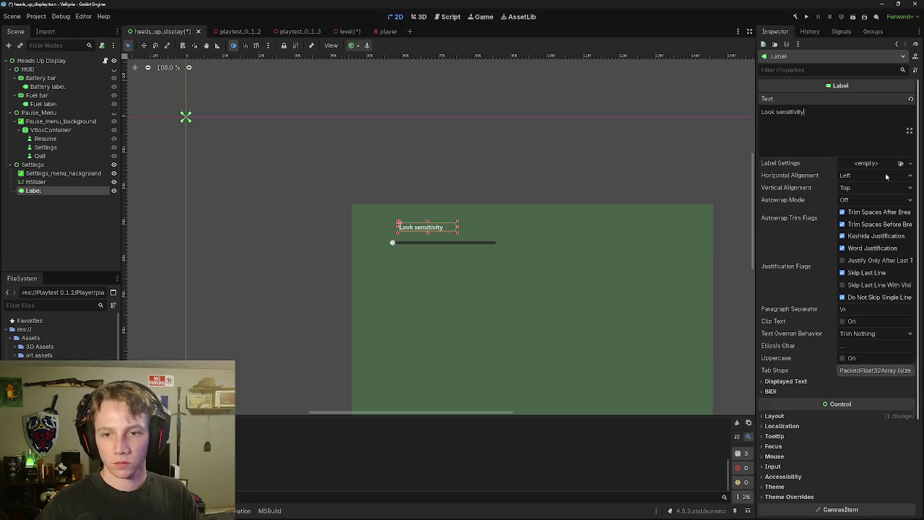
click(442, 245)
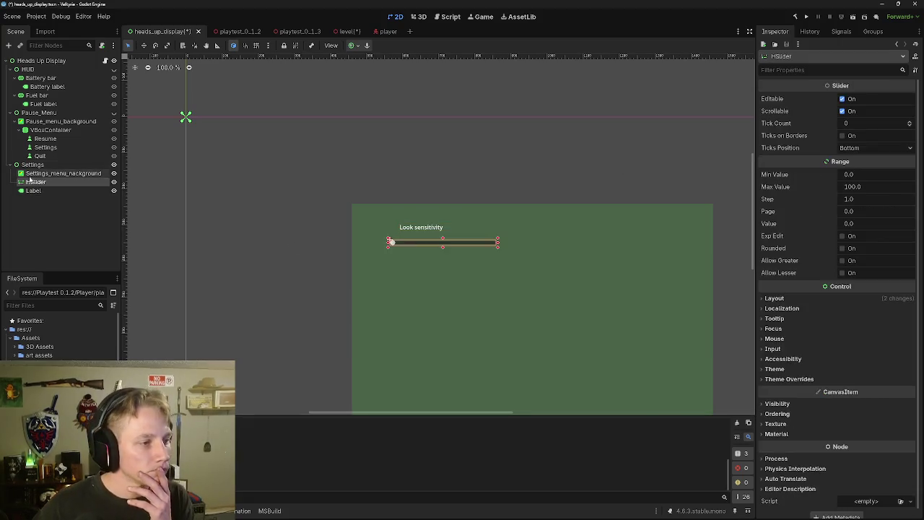
Open the HSlider class documentation from the node's Scene dock menu.
right_click(41, 183)
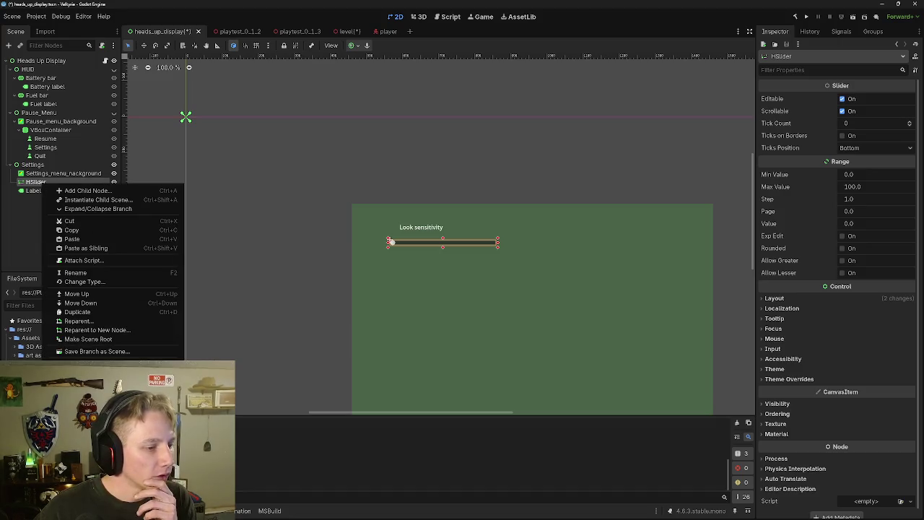
click(72, 293)
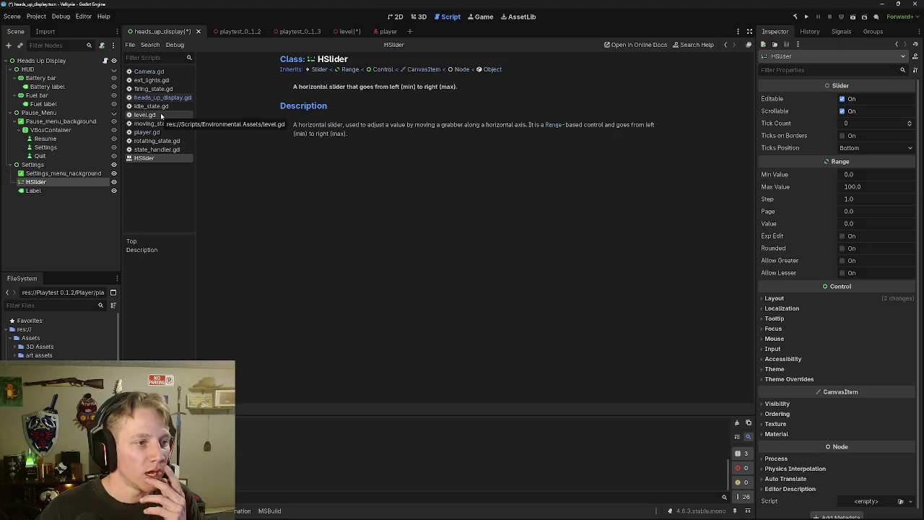
click(84, 163)
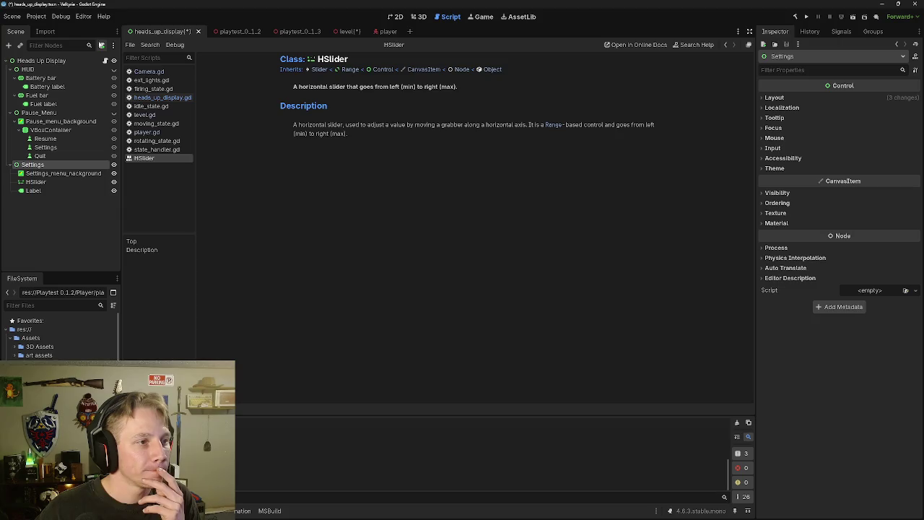
Attach a new settings.gd script to the Settings node, saved in res://Scripts/Player.
click(102, 45)
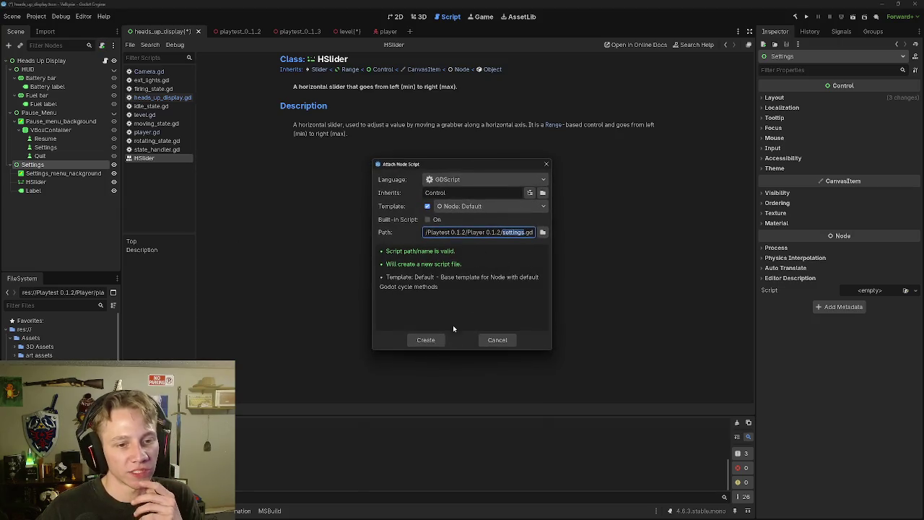
click(542, 231)
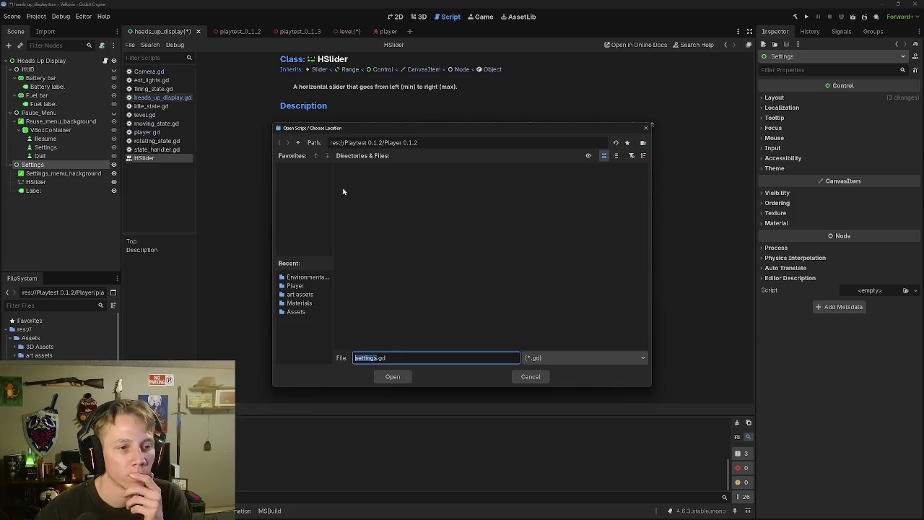
click(297, 143)
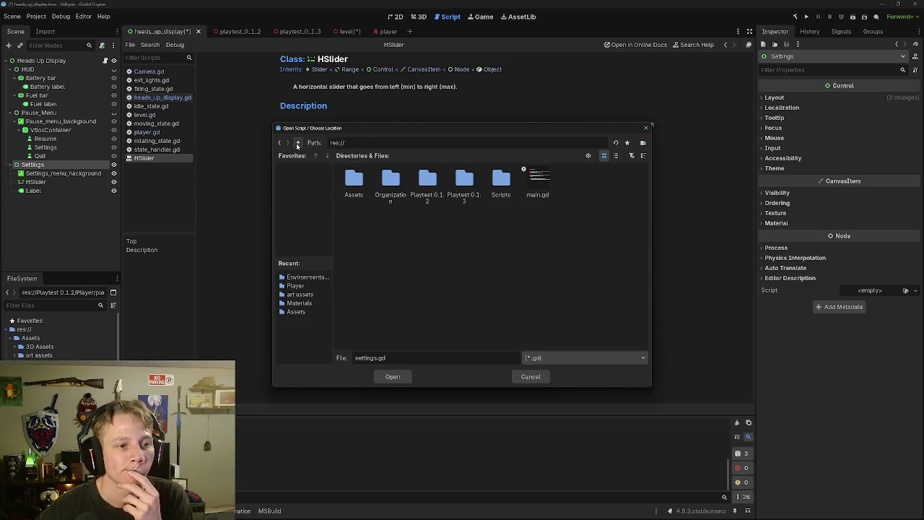
double_click(499, 182)
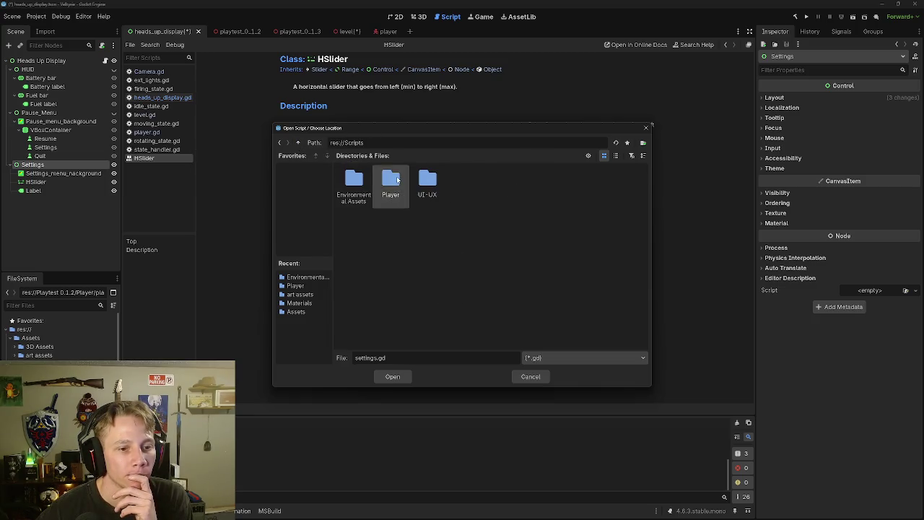
double_click(391, 181)
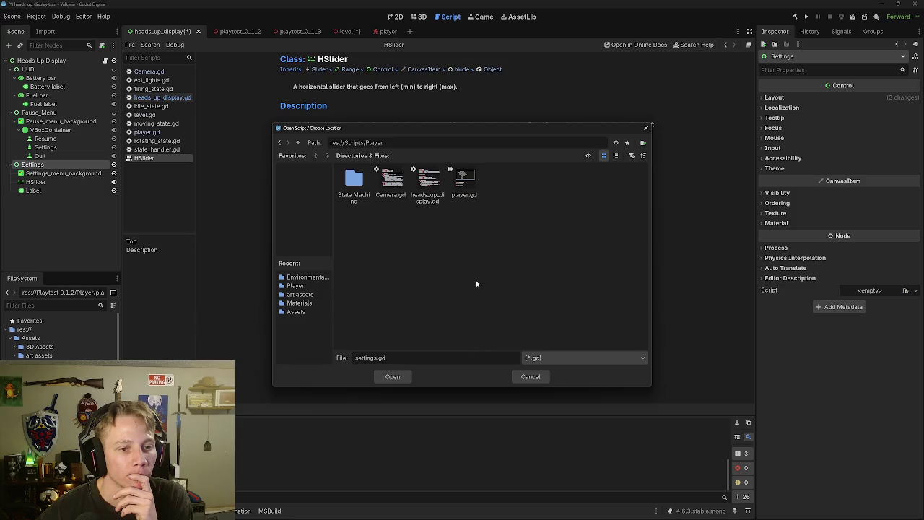
click(392, 377)
click(433, 337)
mouse_move(268, 155)
mouse_down()
mouse_move(249, 148)
mouse_move(236, 76)
mouse_up()
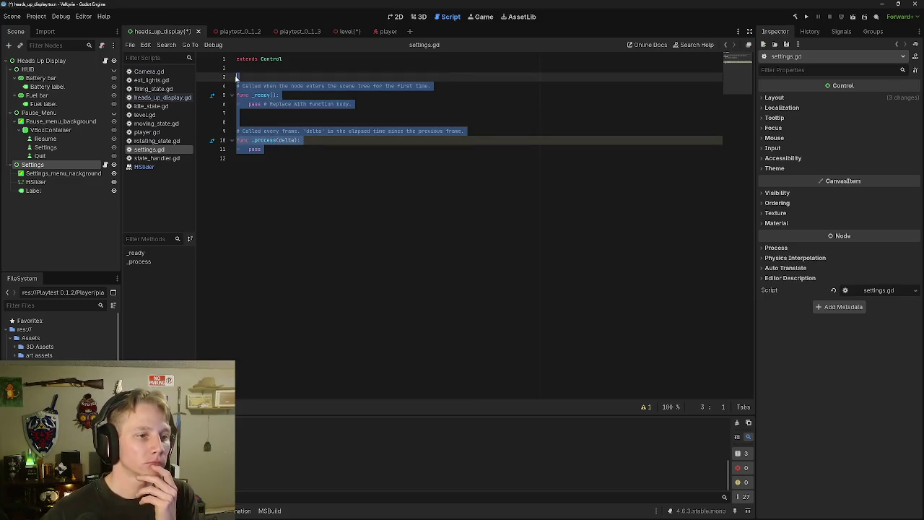
key(BackSpace)
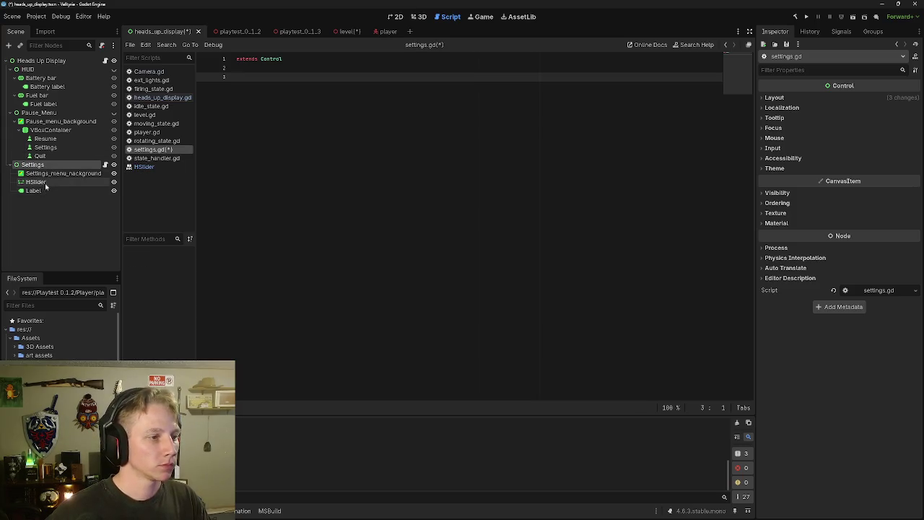
click(35, 182)
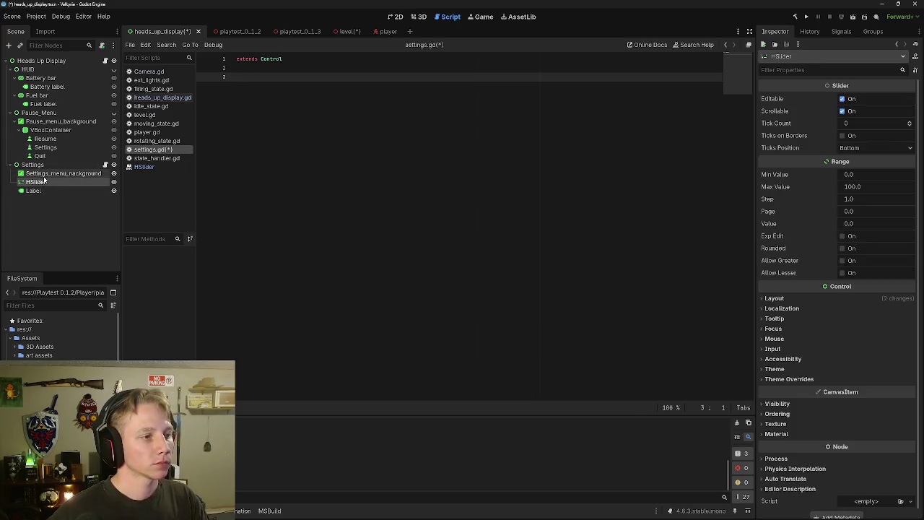
mouse_move(42, 186)
mouse_down()
mouse_move(262, 103)
mouse_move(260, 76)
mouse_up()
Write an empty func _ready(): header on line 5, then return to the player scene's script.
key(Return)
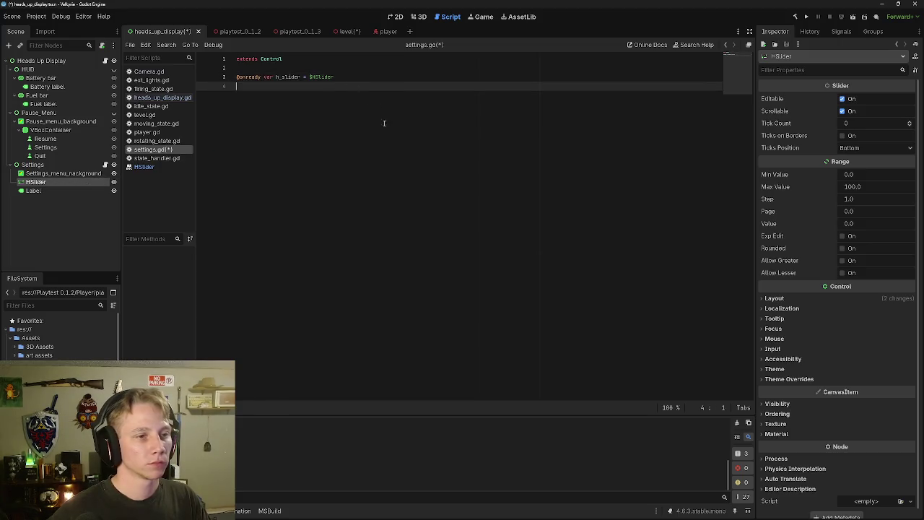
click(386, 126)
text(func _)
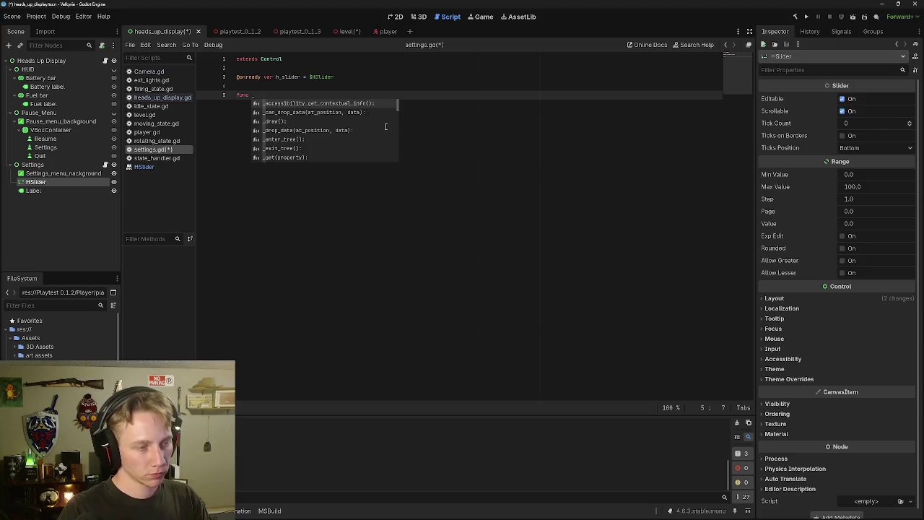
text(re)
key(Return)
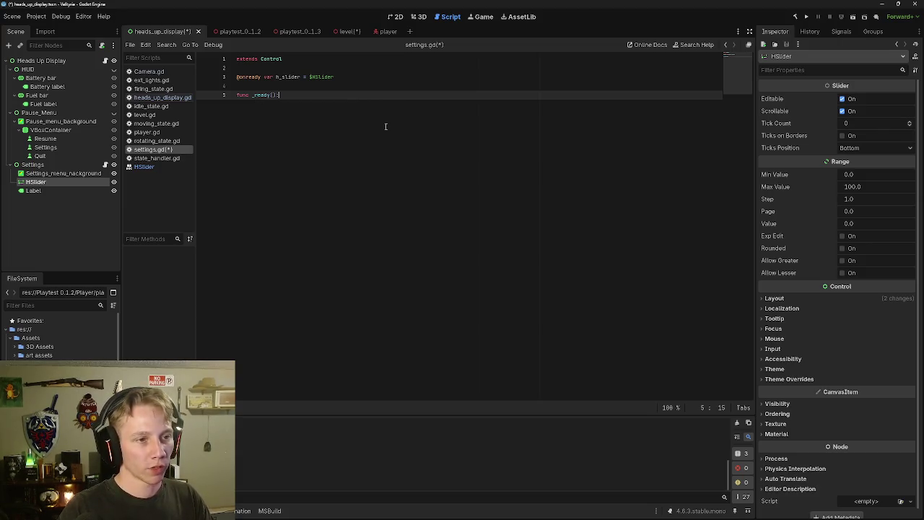
key(Return)
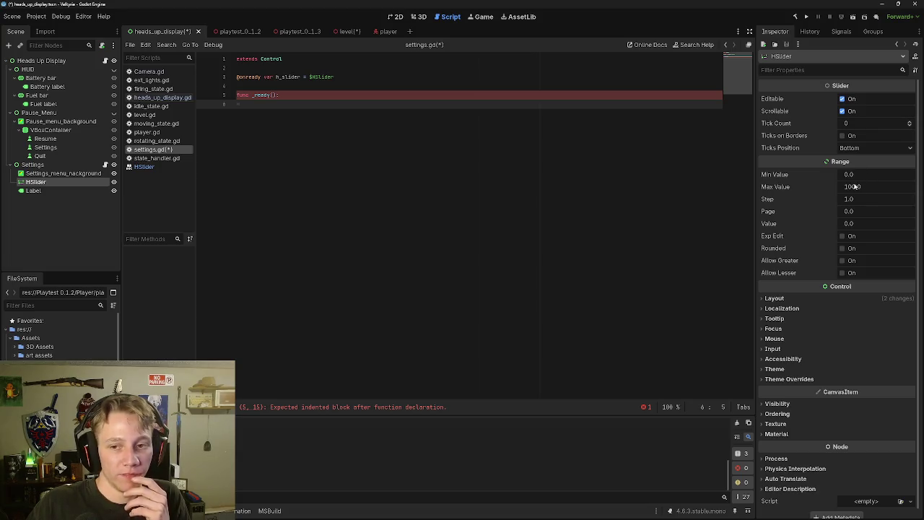
click(384, 32)
scroll(368, 121, up, 11)
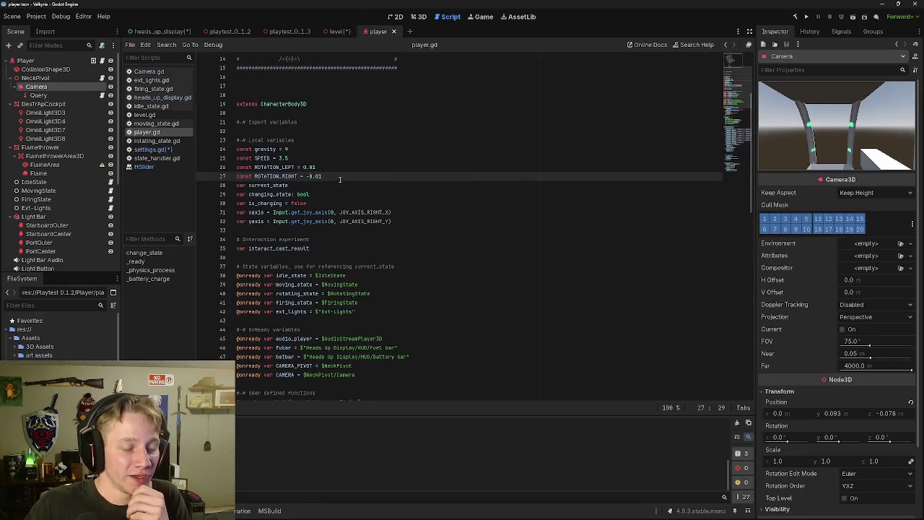
Review Camera.gd's look code, then run the Level scene, which stops on settings.gd's indentation error.
scroll(340, 180, up, 5)
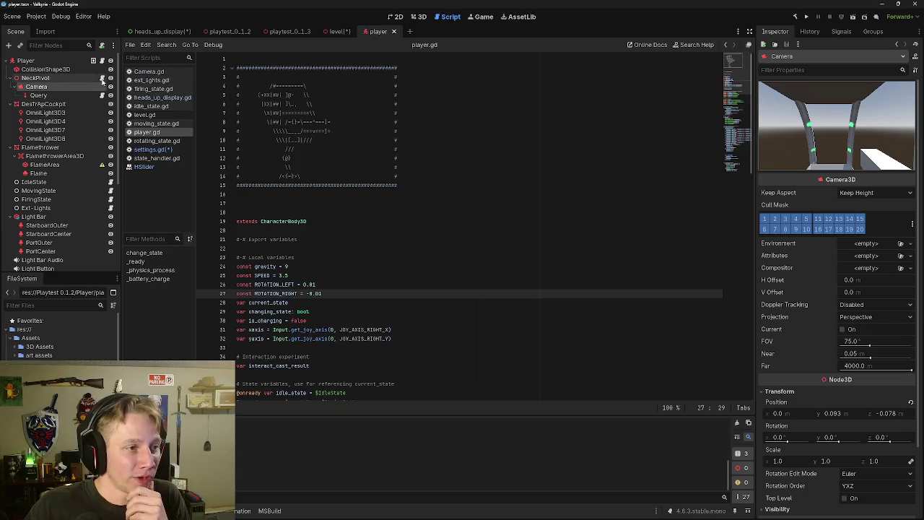
click(102, 87)
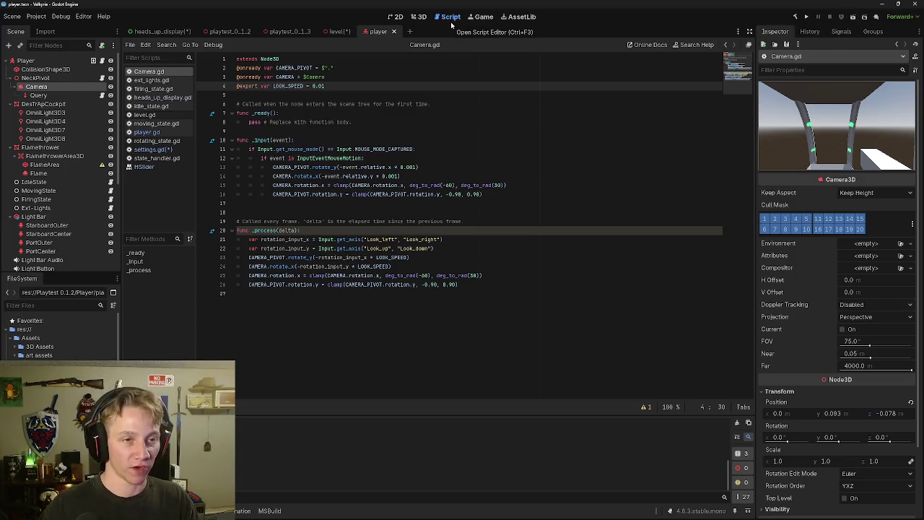
click(336, 31)
click(853, 17)
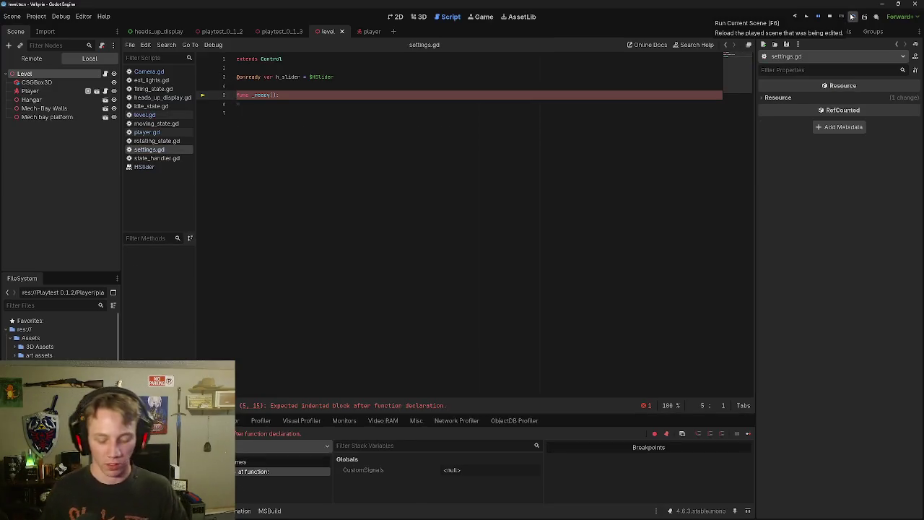
Put pass in _ready's body, test-run the slider scene, then close the game and stop the project.
click(438, 106)
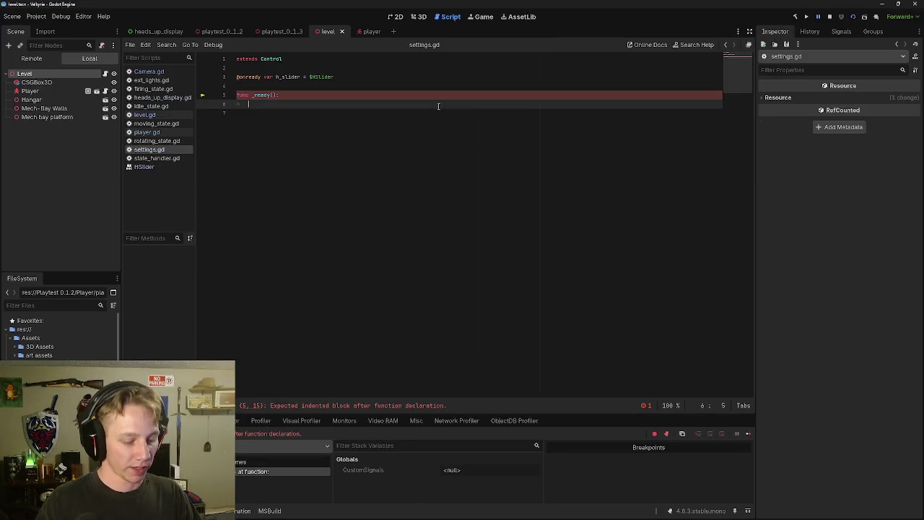
text(pass)
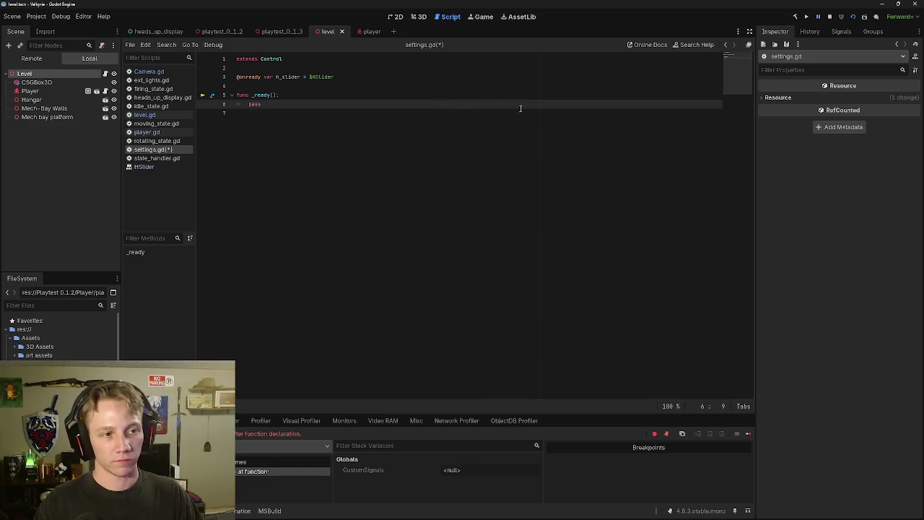
click(852, 16)
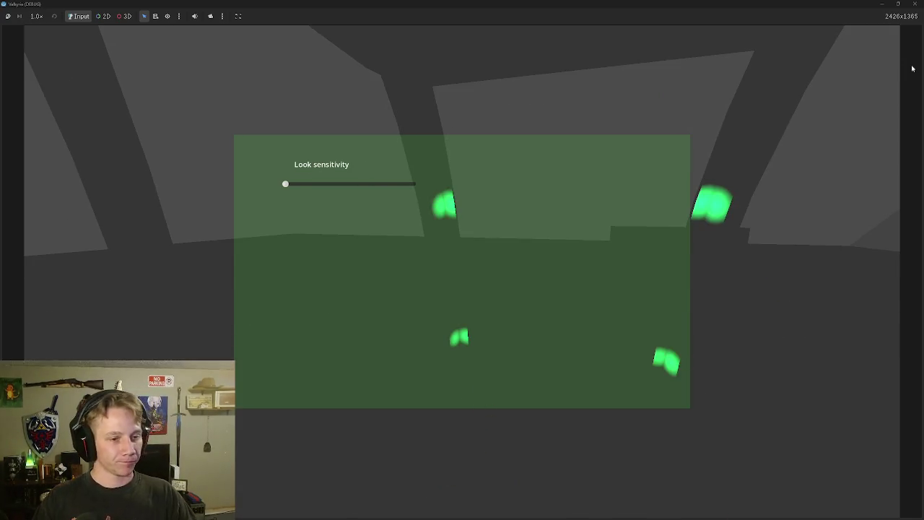
key(alt+F4)
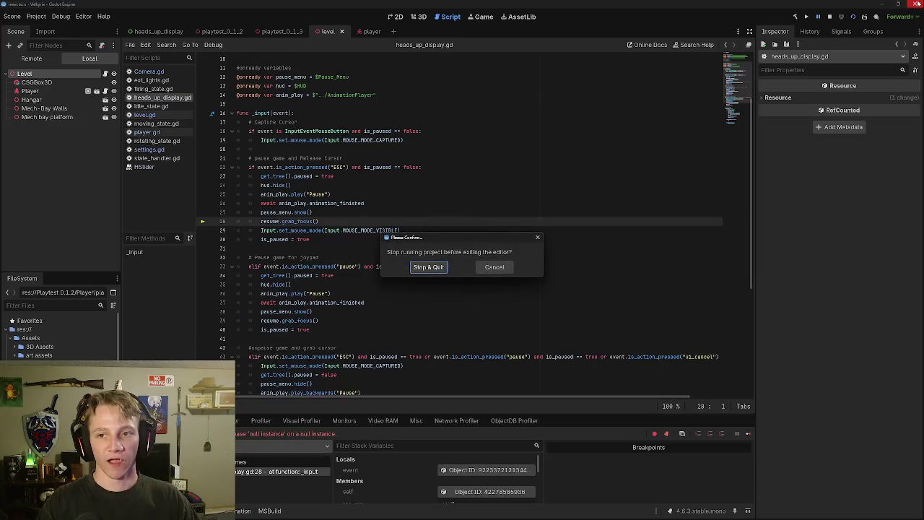
click(488, 266)
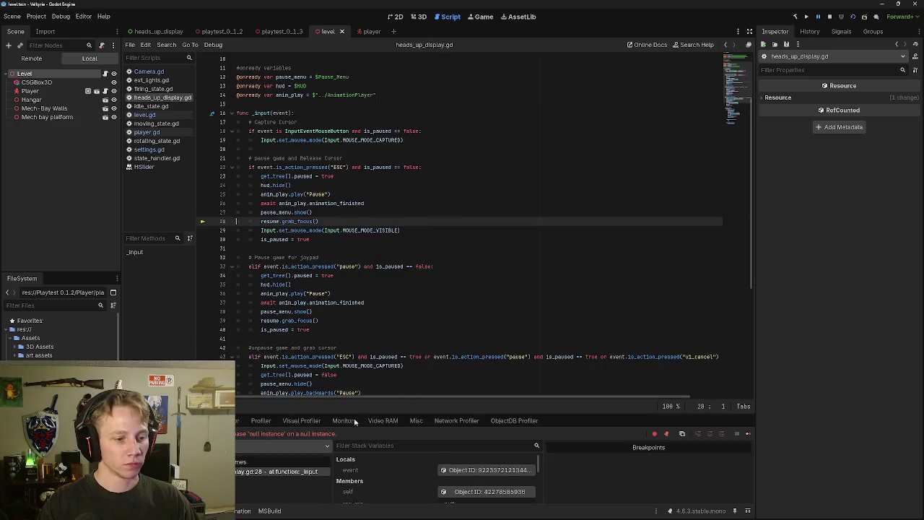
click(829, 16)
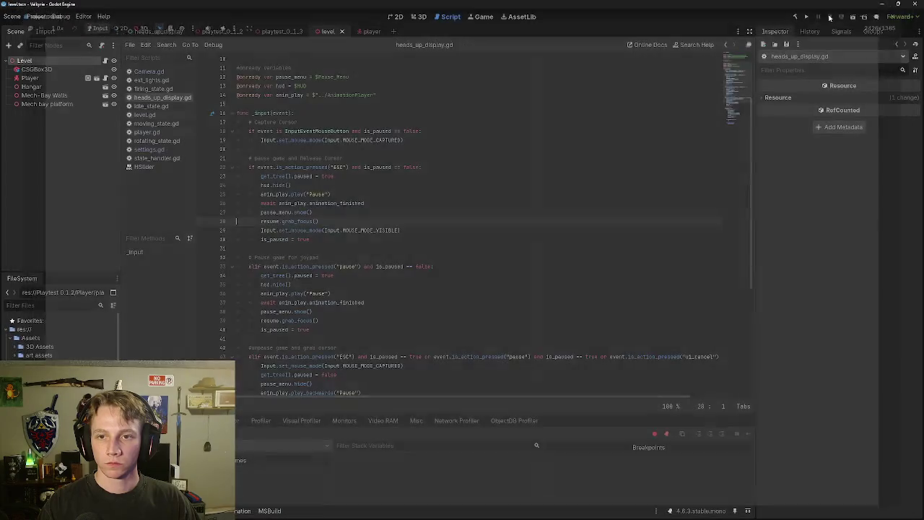
scroll(326, 105, up, 3)
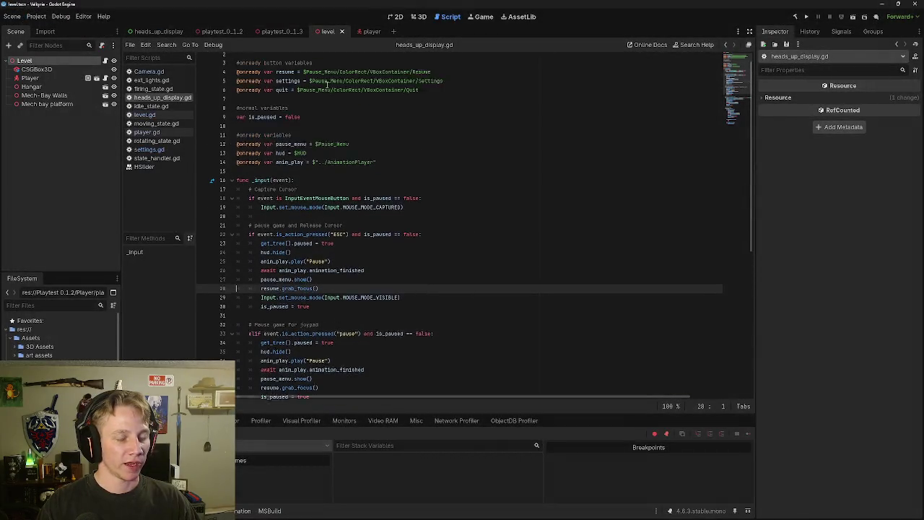
Raise Camera.gd's LOOK_SPEED from 0.01 to 0.02 and launch the level scene again.
click(87, 77)
click(101, 78)
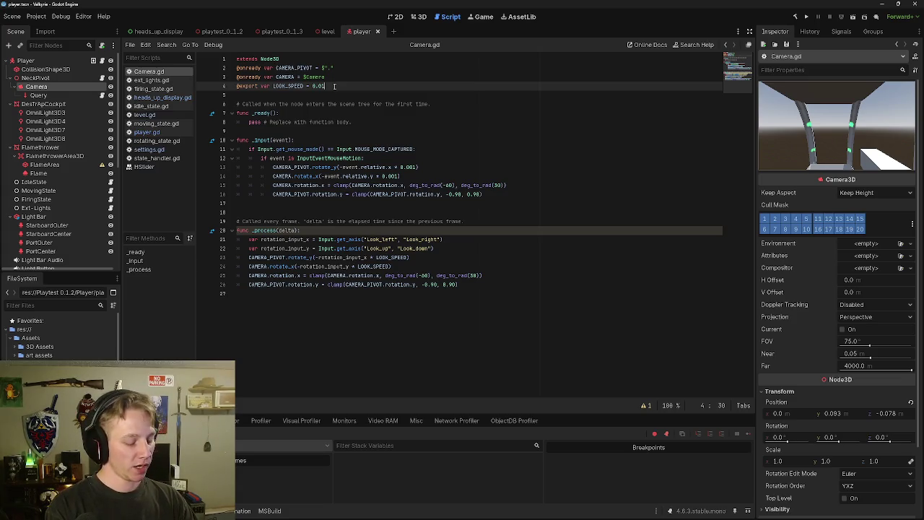
key(BackSpace)
text(2)
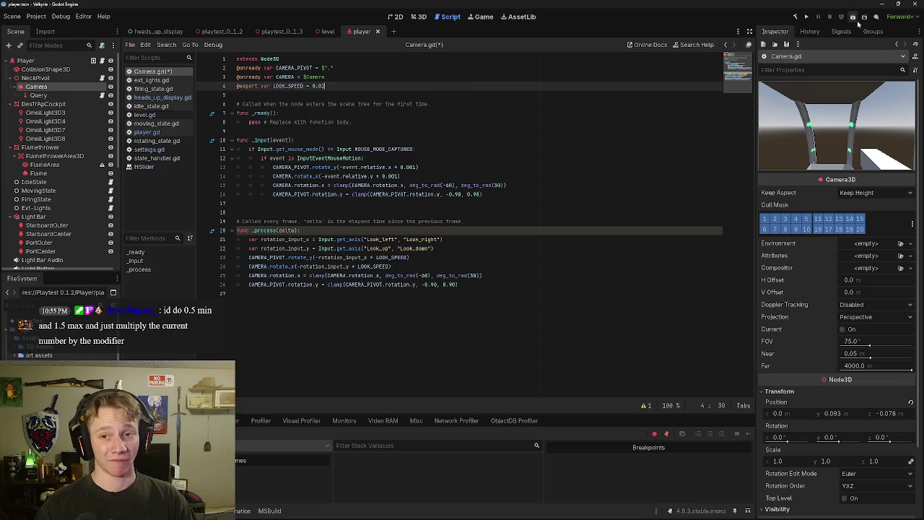
click(328, 31)
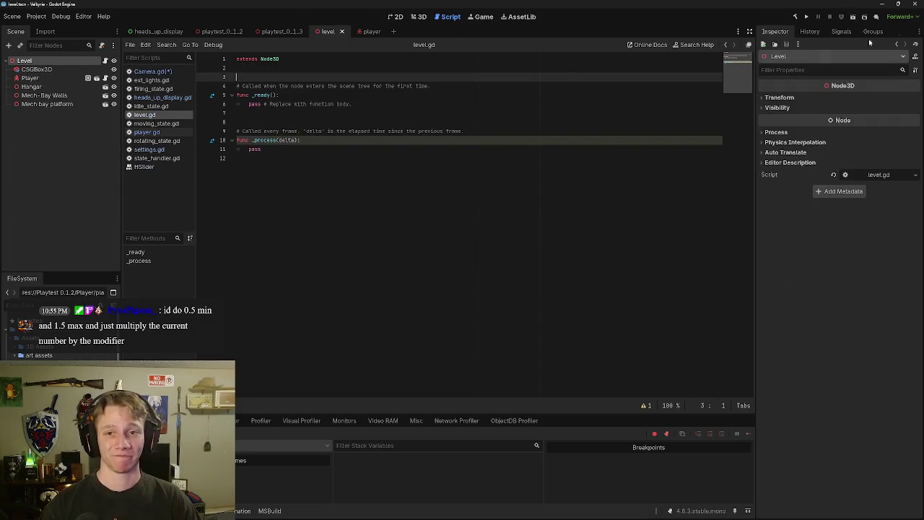
click(853, 17)
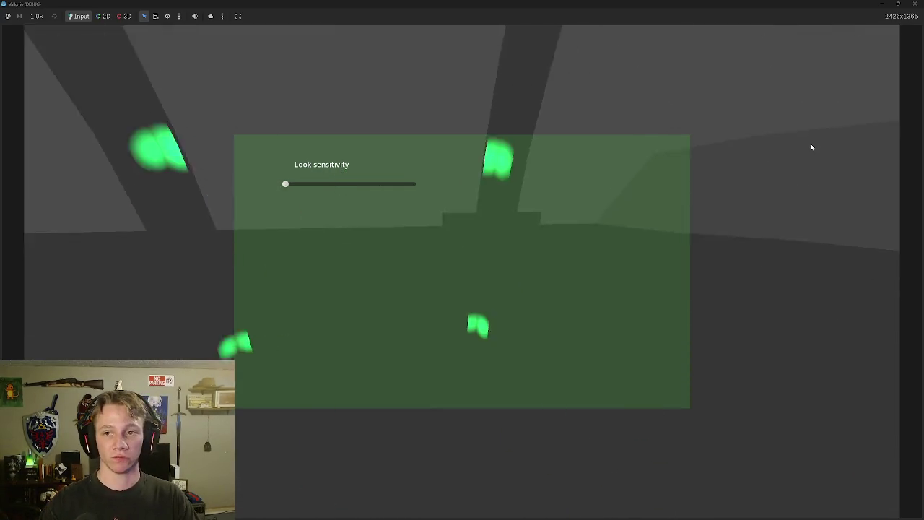
Pause the game to check the menu, then set LOOK_SPEED to 0.1 and run again.
key(Escape)
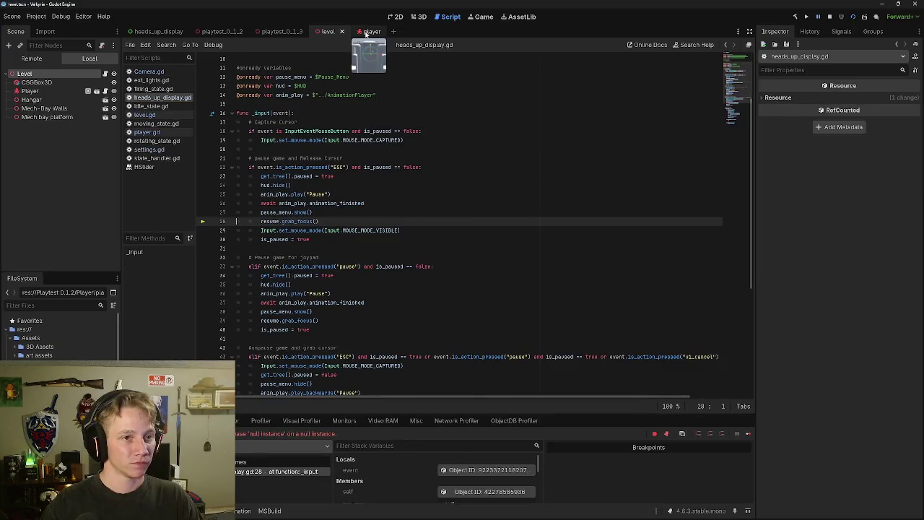
click(369, 31)
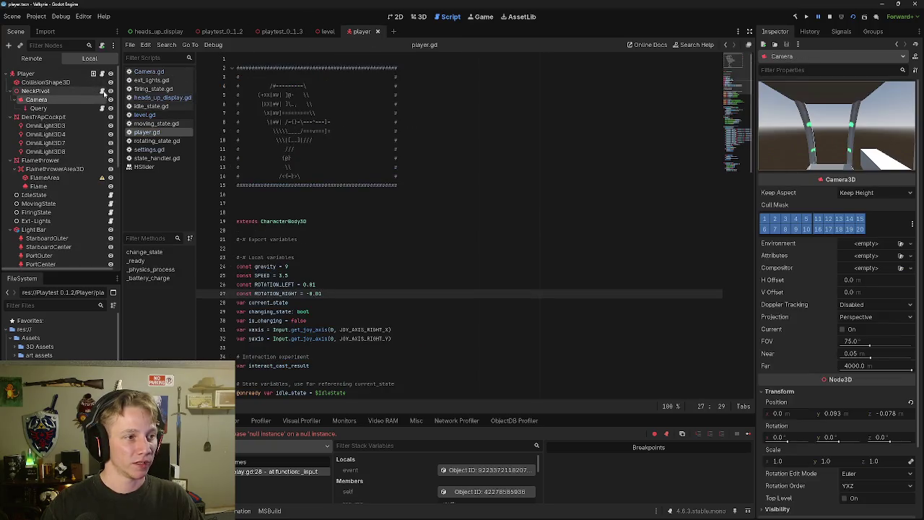
click(102, 90)
click(334, 86)
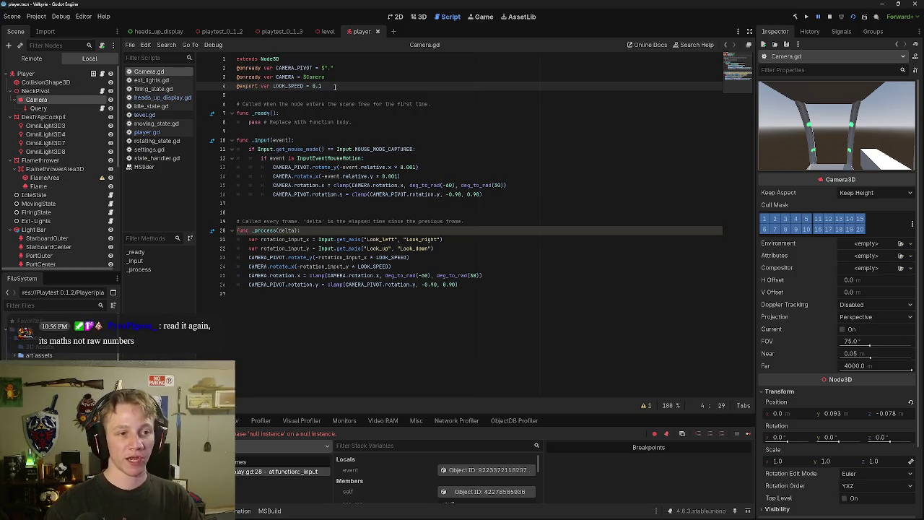
text(1)
click(853, 15)
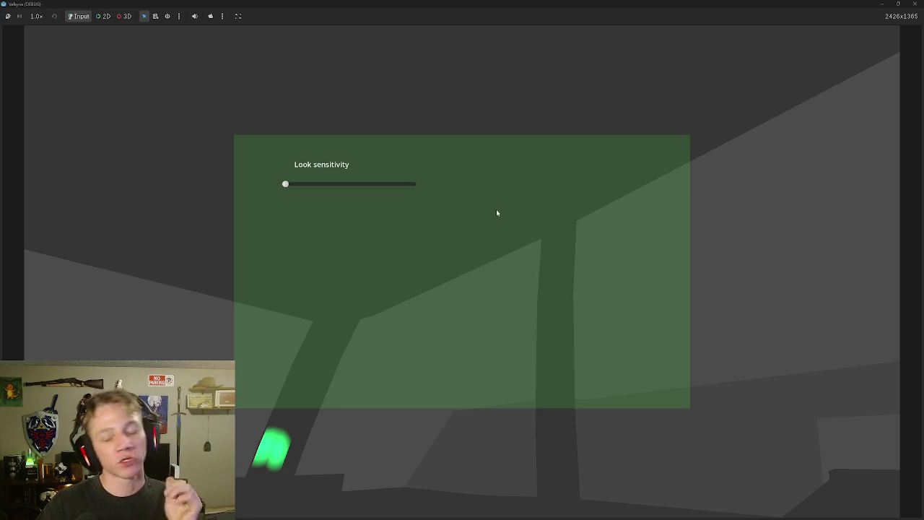
Close the game, revert LOOK_SPEED to 0.01, and switch to the heads_up_display scene.
click(921, 5)
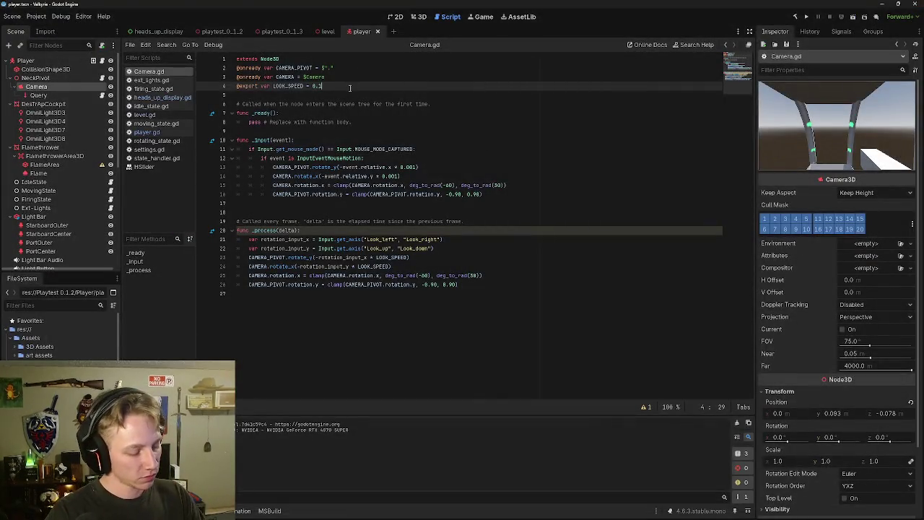
text(1)
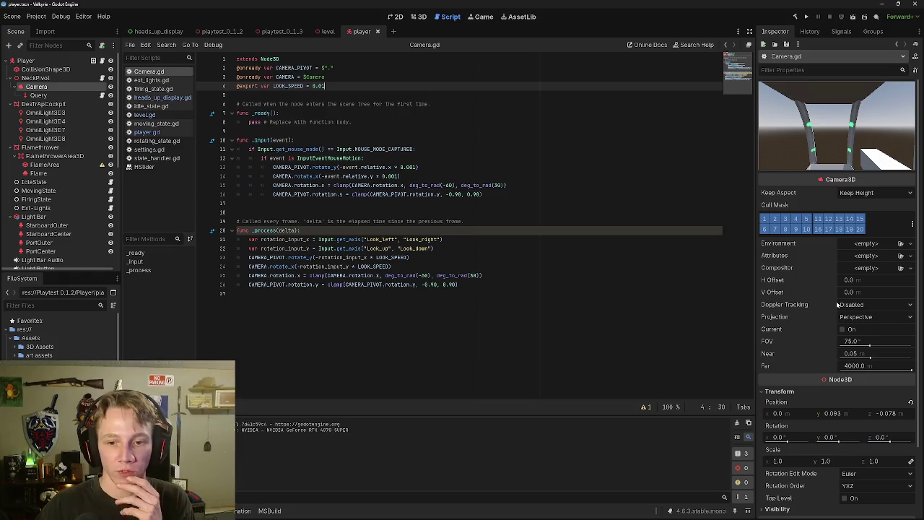
click(171, 33)
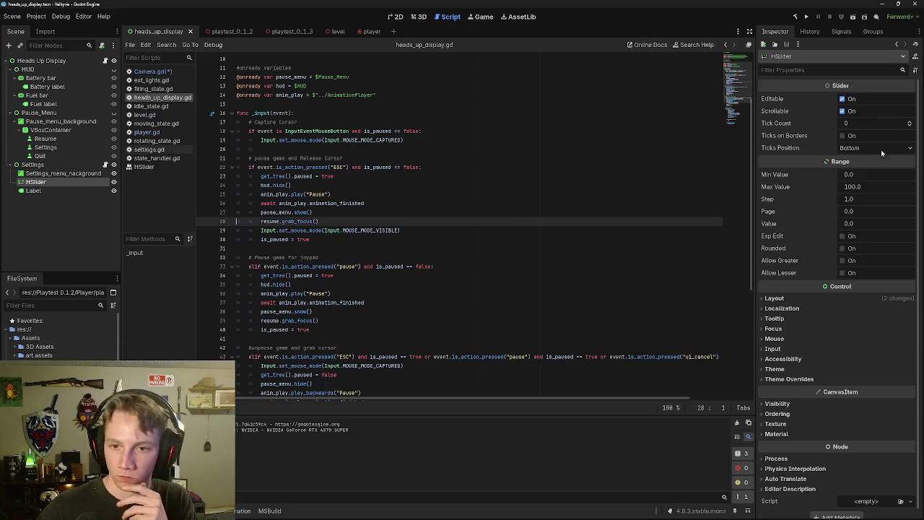
Set the HSlider's Range to Min Value 0.5, Max Value 1.5 and Step 0.
click(859, 176)
click(859, 176)
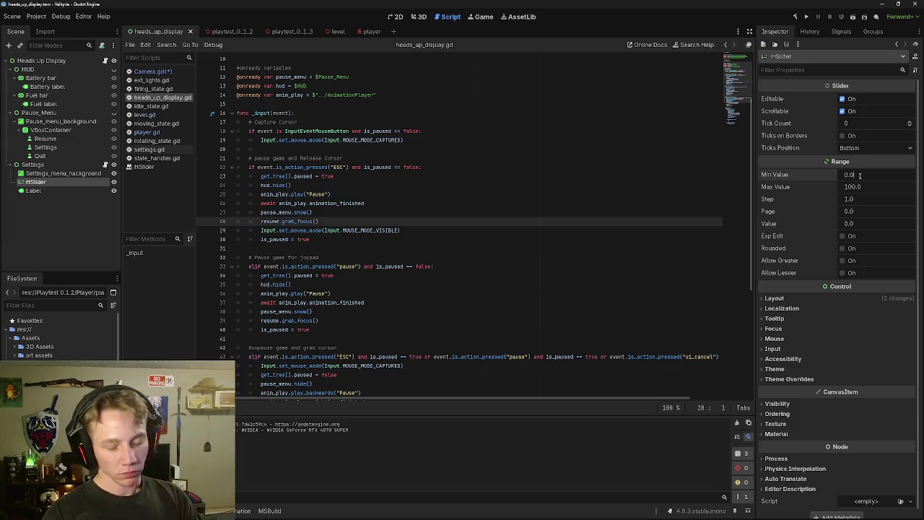
text(0.5)
click(872, 188)
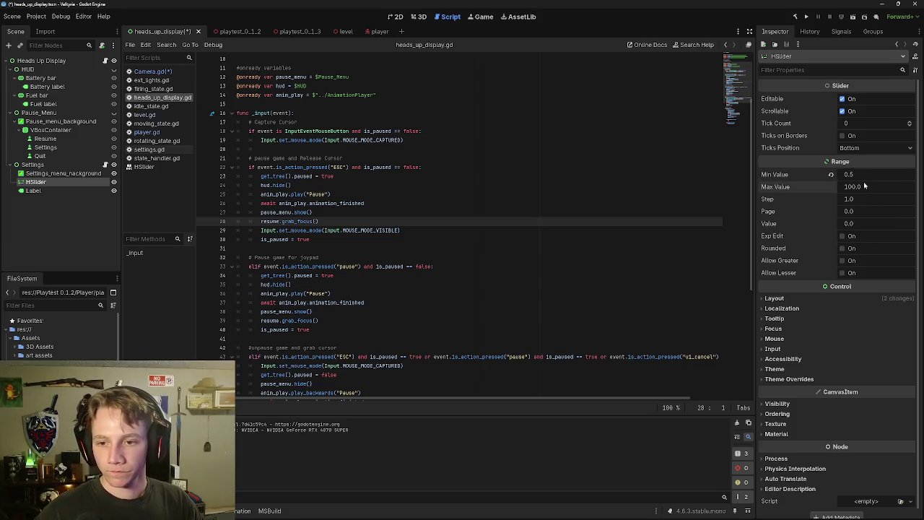
key(BackSpace)
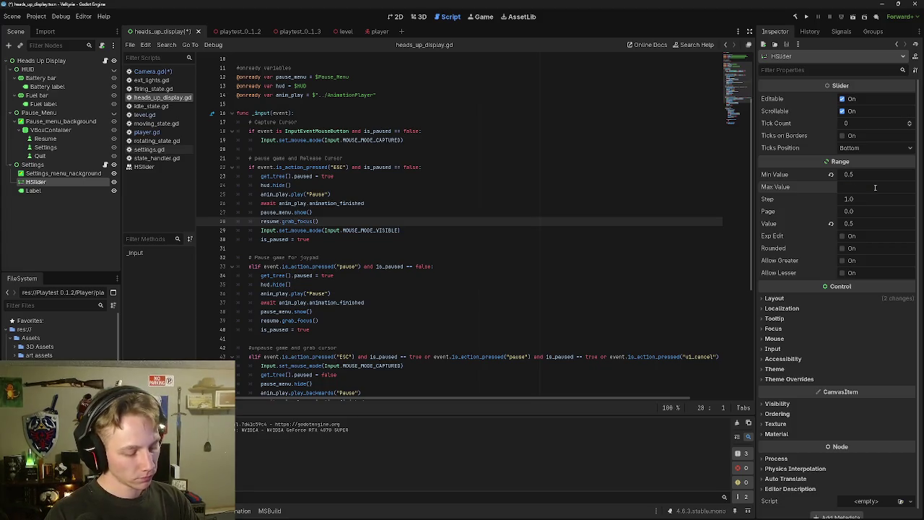
text(1.5)
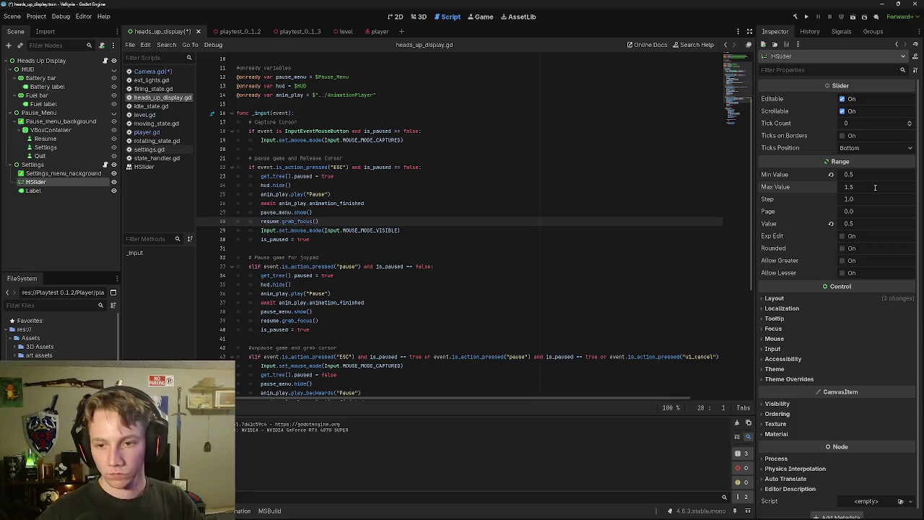
click(868, 200)
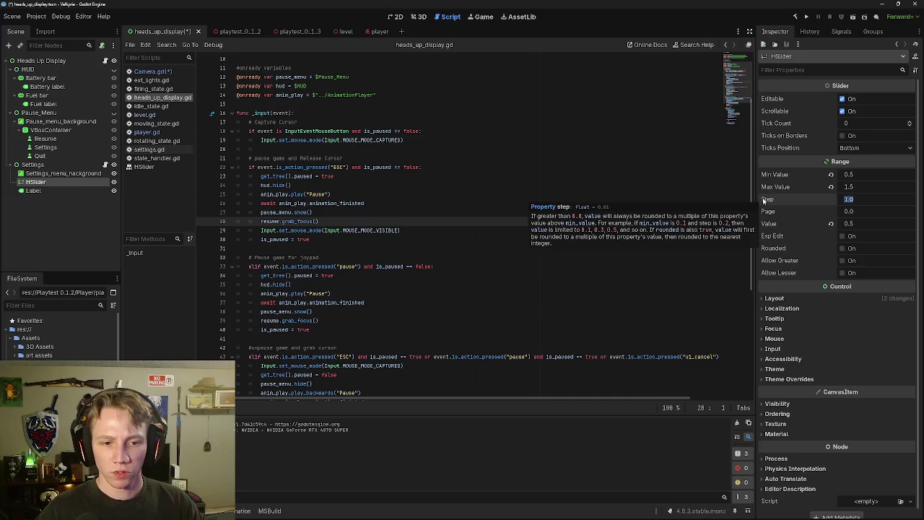
text(0)
key(Return)
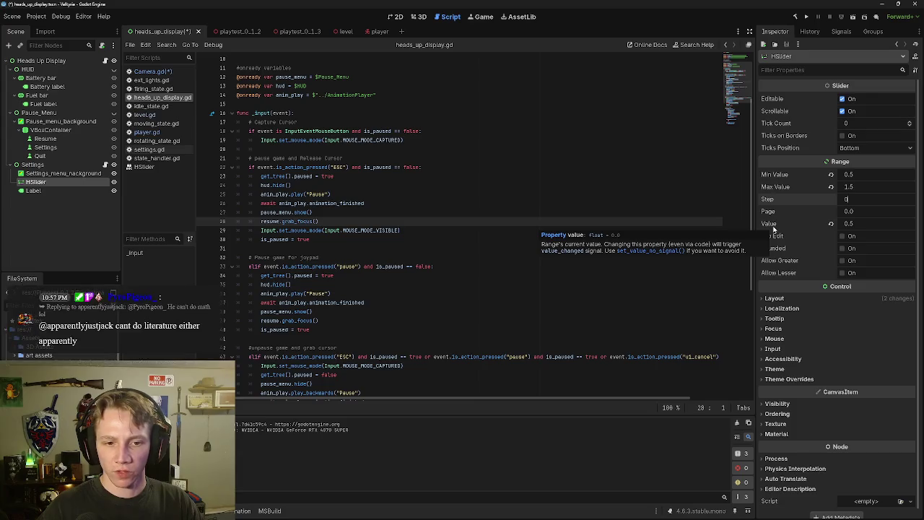
click(830, 224)
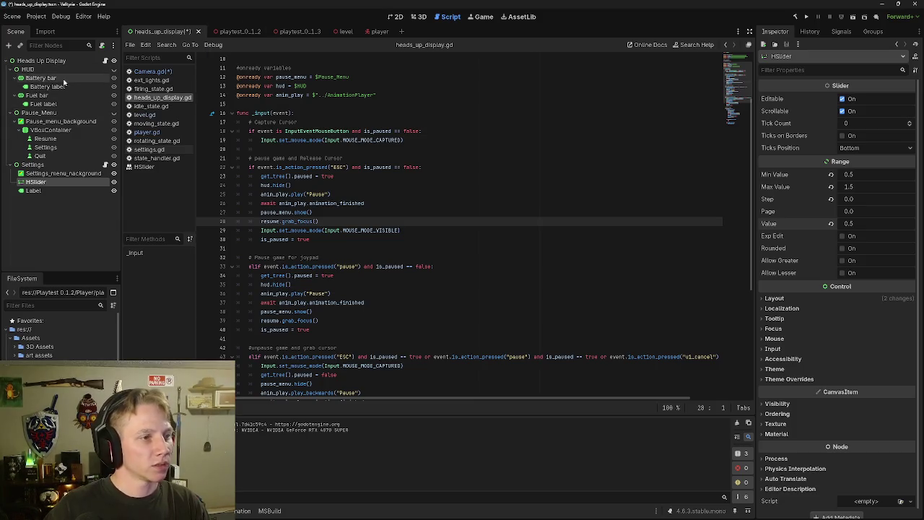
scroll(333, 365, down, 7)
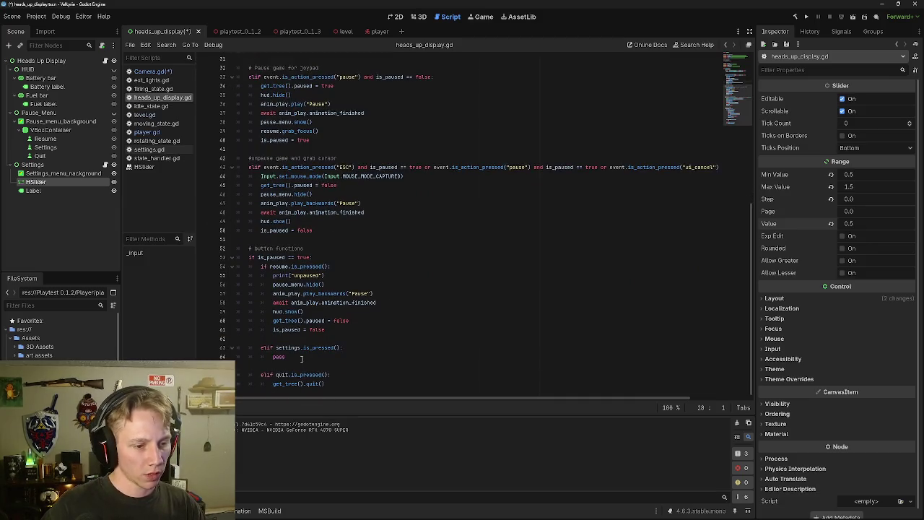
Replace pass in the settings.is_pressed() branch with pause_menu.hide().
click(301, 359)
key(shift+Home)
key(BackSpace)
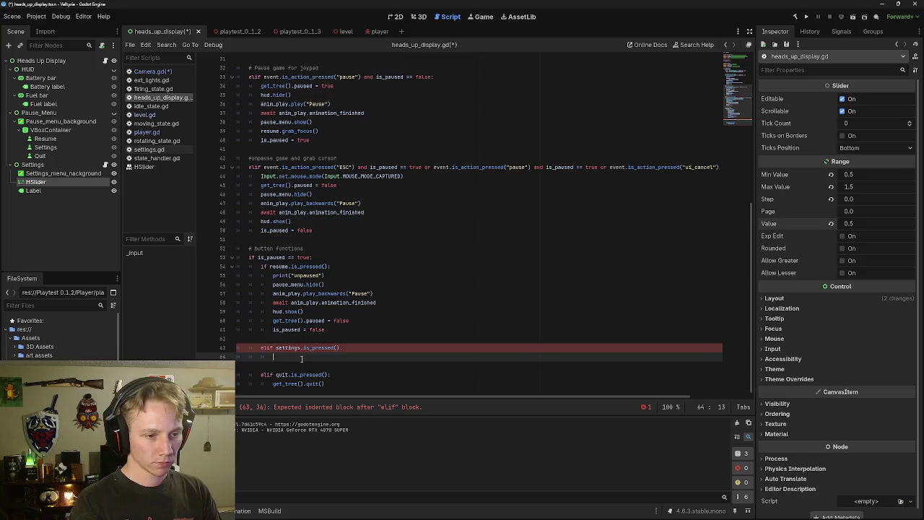
text(pausd)
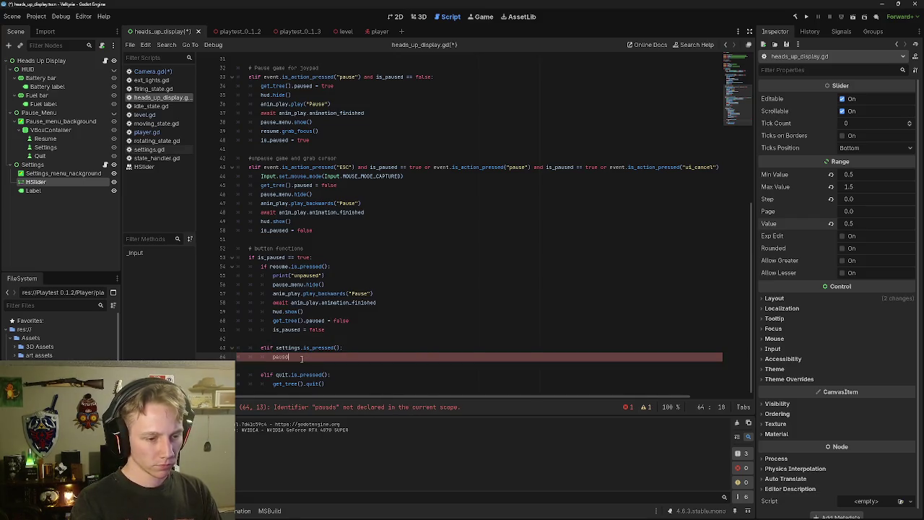
key(BackSpace)
text(e)
key(Return)
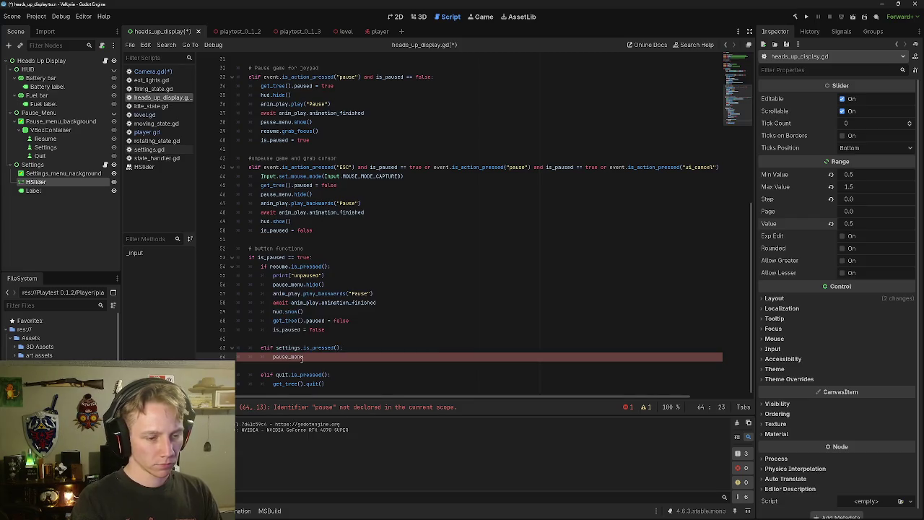
text(.)
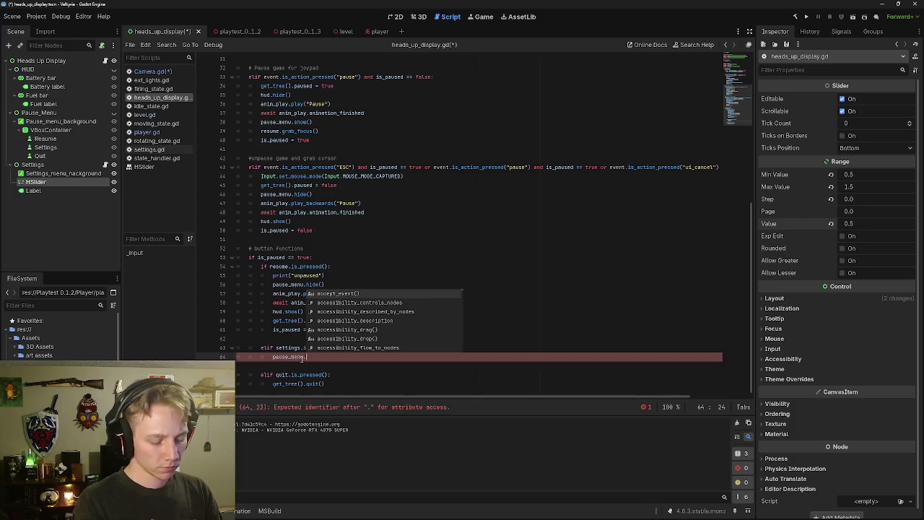
text(hide)
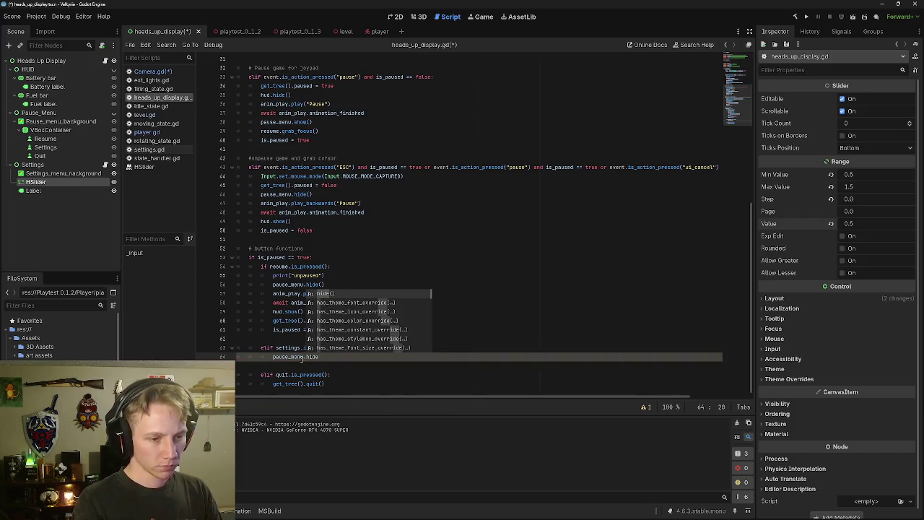
key(Return)
key(Return)
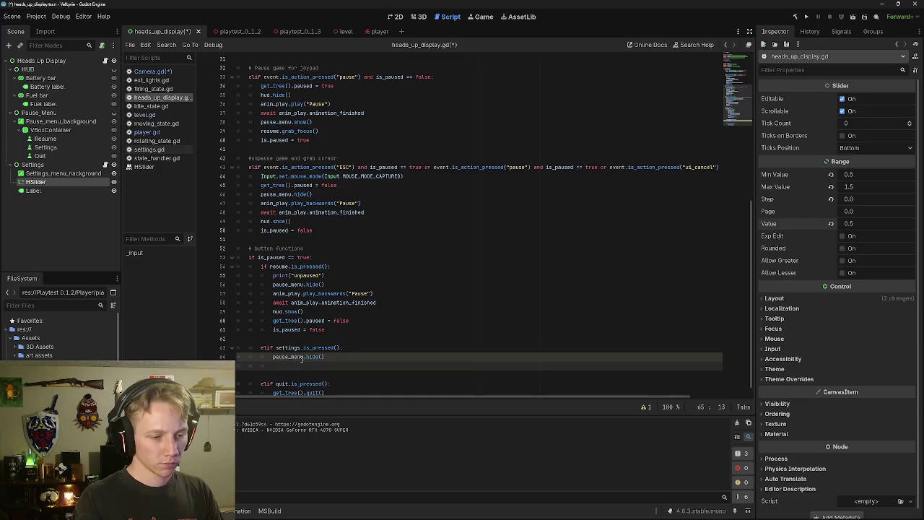
Add settings.show on the line after pause_menu.hide().
text(setting)
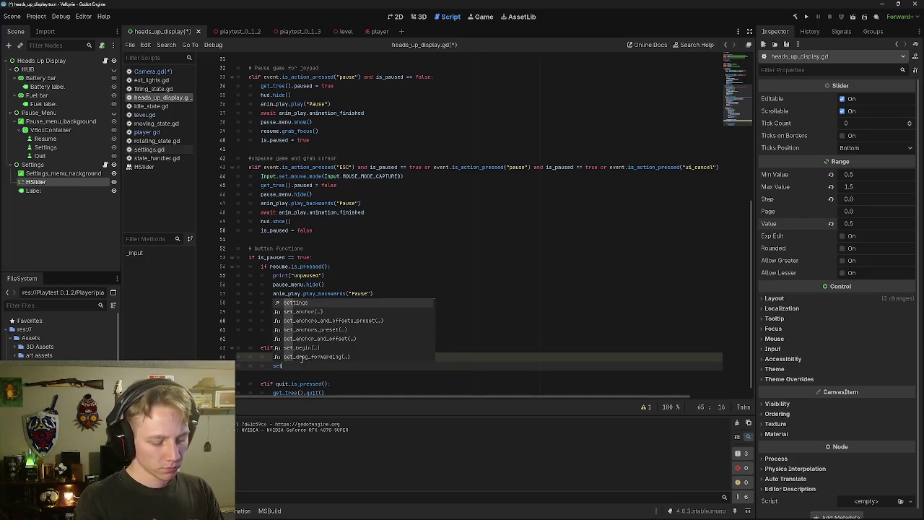
key(Return)
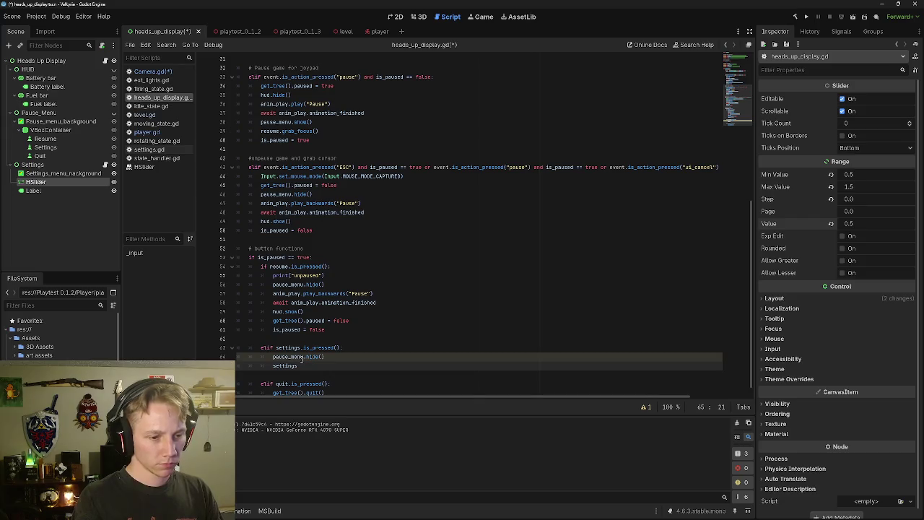
text(.show)
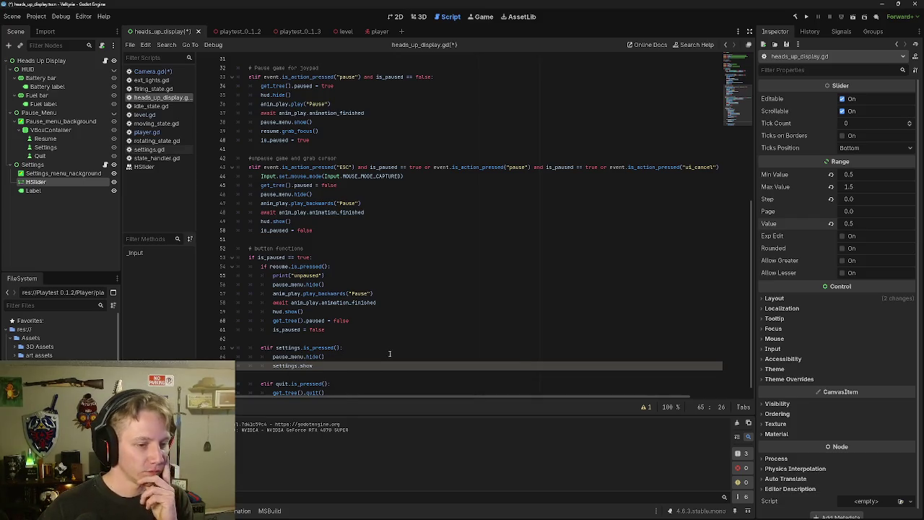
scroll(387, 363, down, 1)
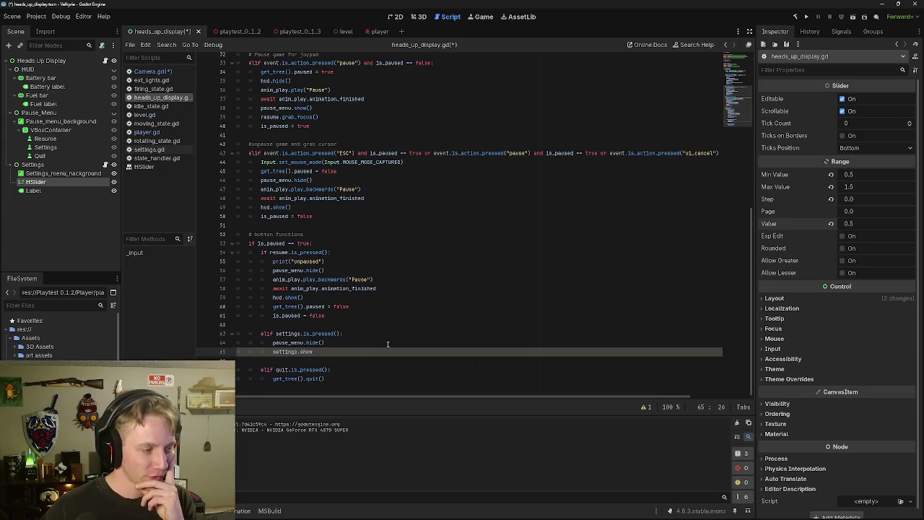
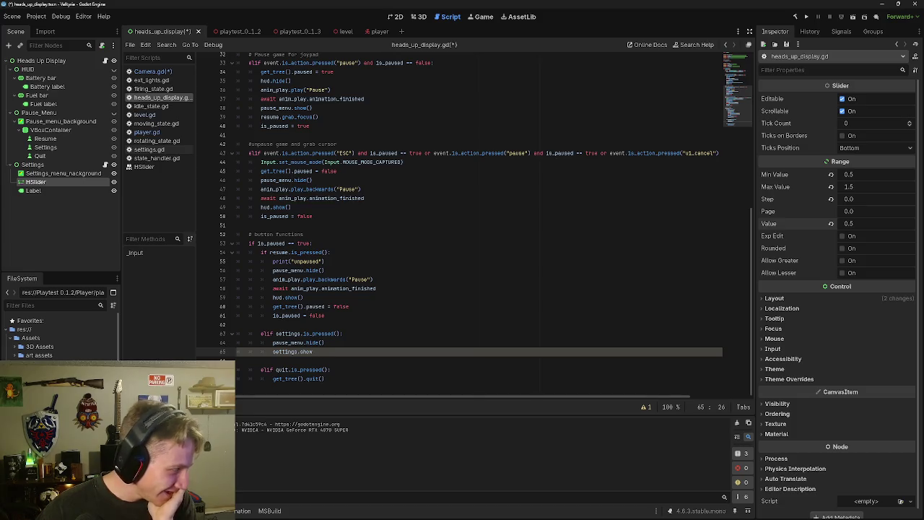
Add the missing parentheses so line 65 of heads_up_display.gd reads settings.show().
triple_click(354, 350)
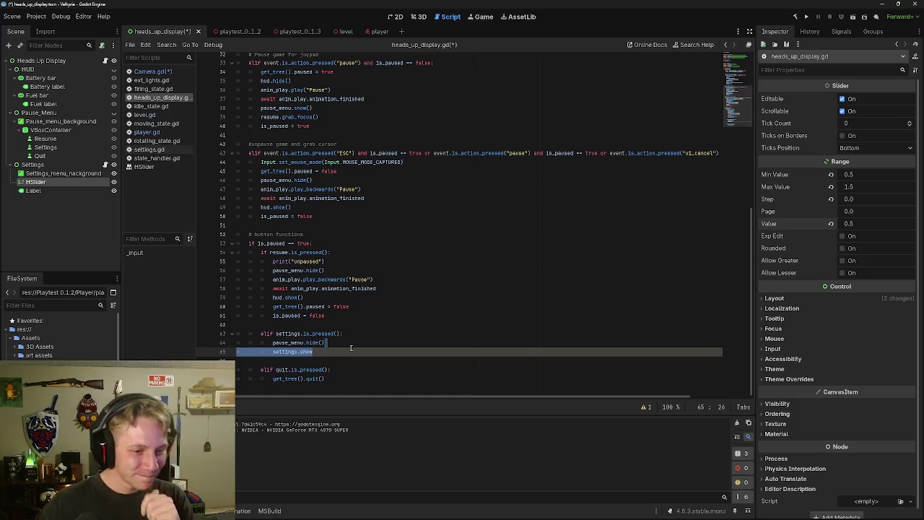
click(353, 350)
text(())
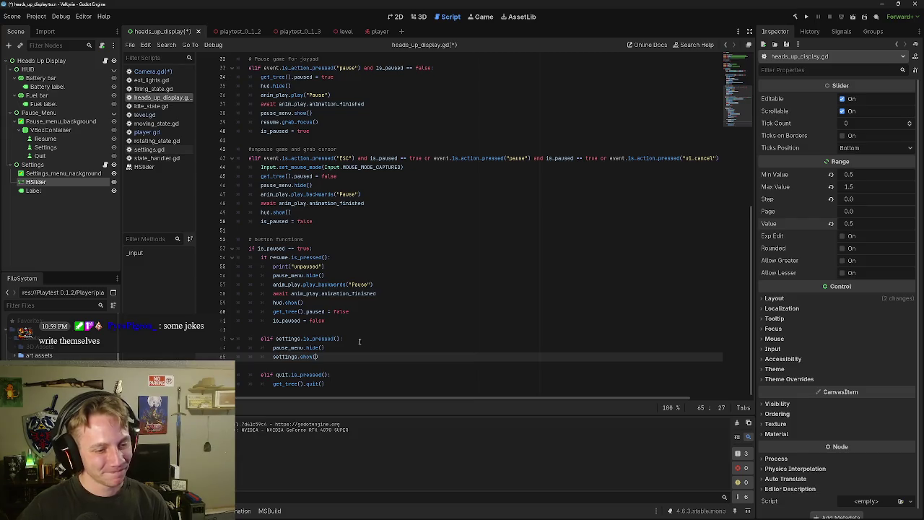
click(336, 357)
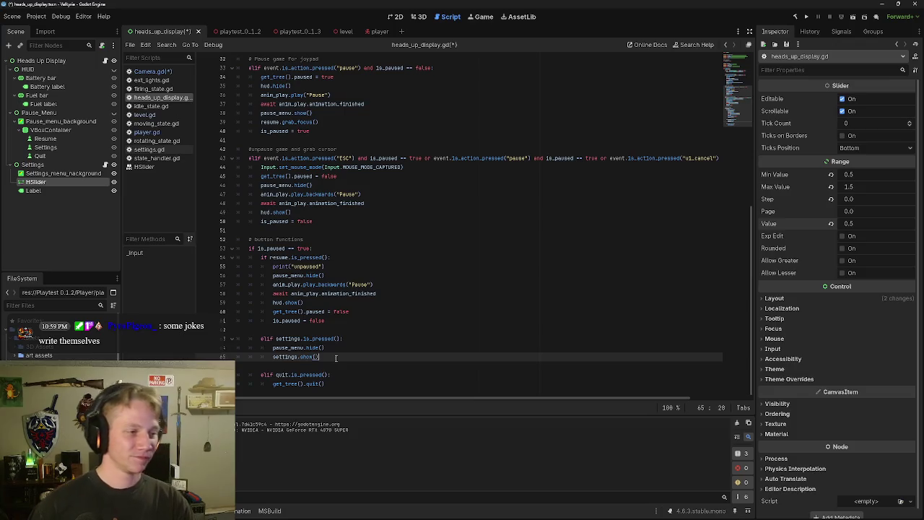
click(60, 191)
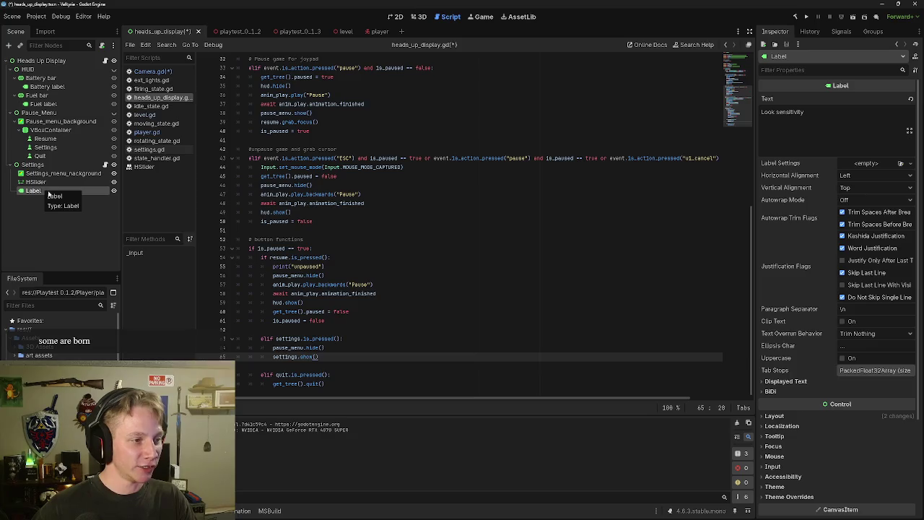
Rename the Label node under Settings to 'Sensitivity text'.
double_click(44, 191)
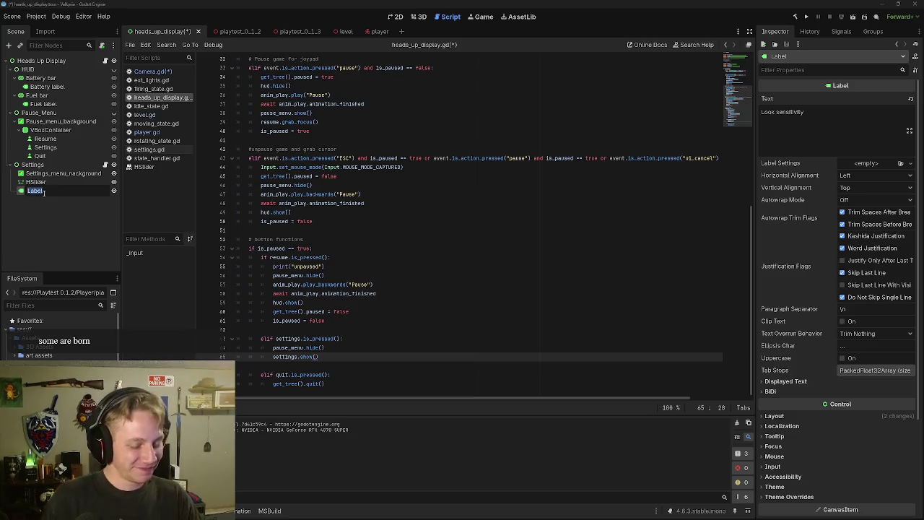
key(BackSpace)
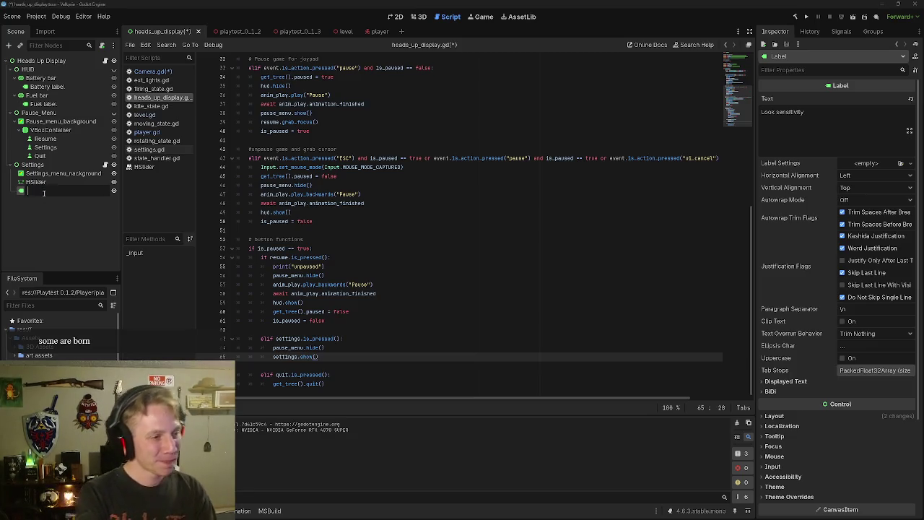
text(Sensitivity )
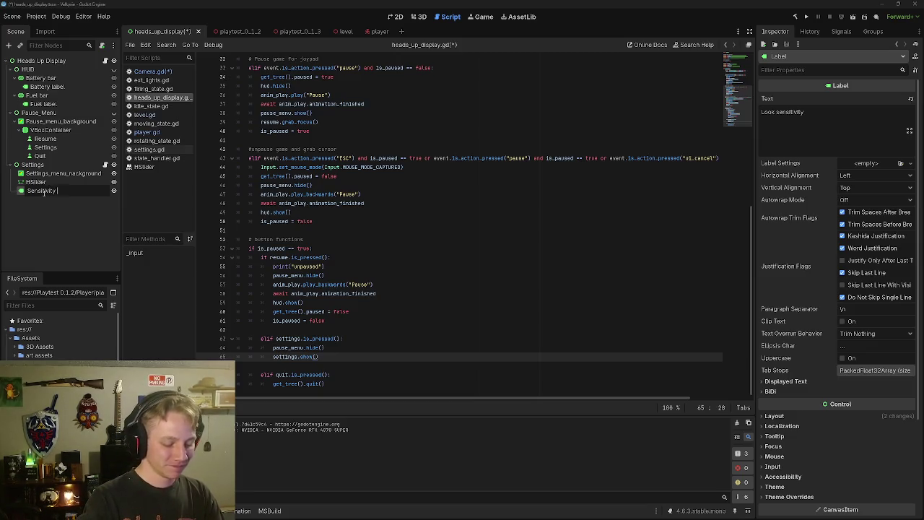
text(te)
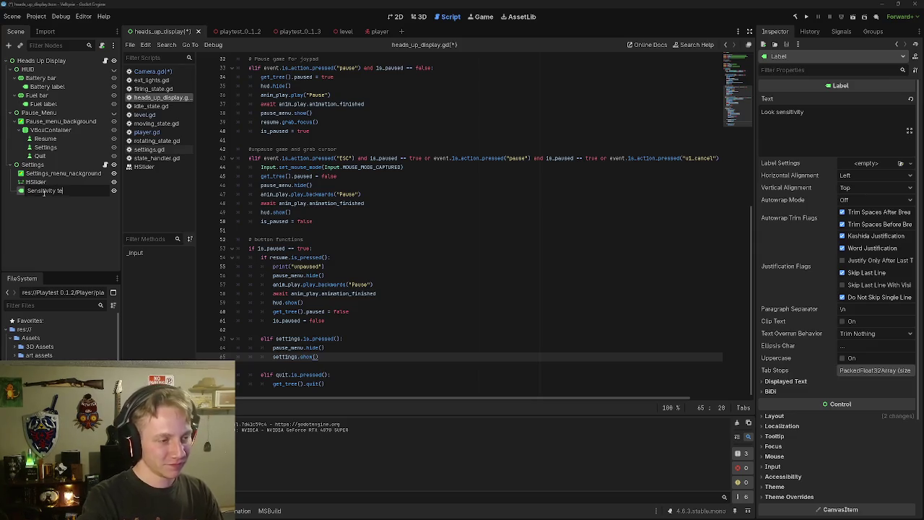
text(xt)
key(Return)
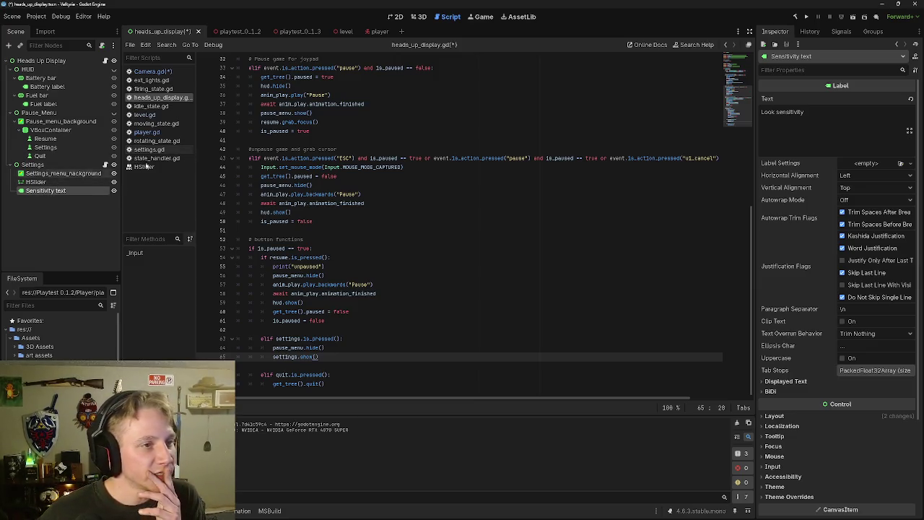
click(64, 182)
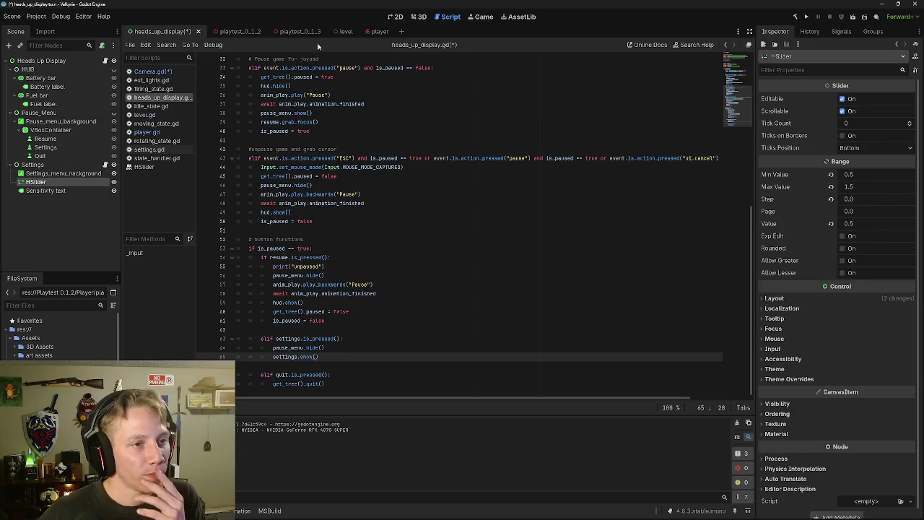
In settings.gd, replace pass in _ready with h_slider. and browse its member suggestions.
click(105, 165)
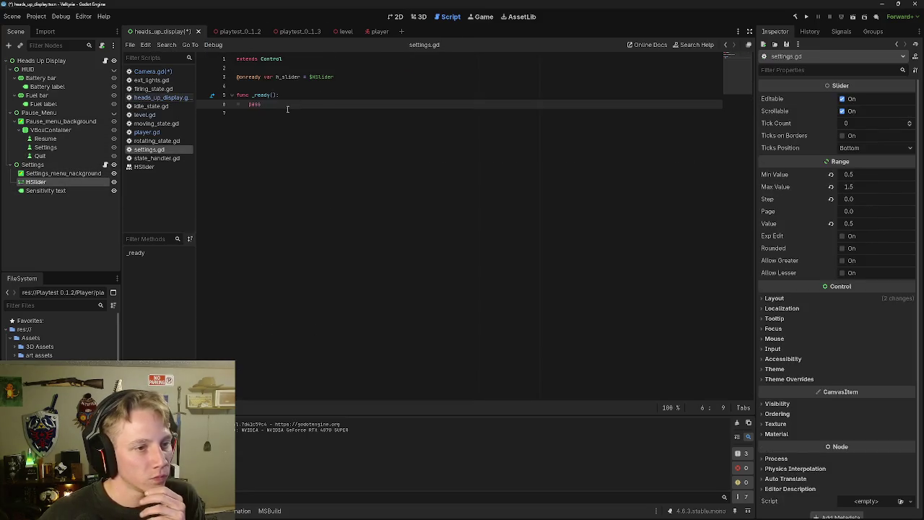
key(BackSpace)
key(BackSpace)
key(BackSpace)
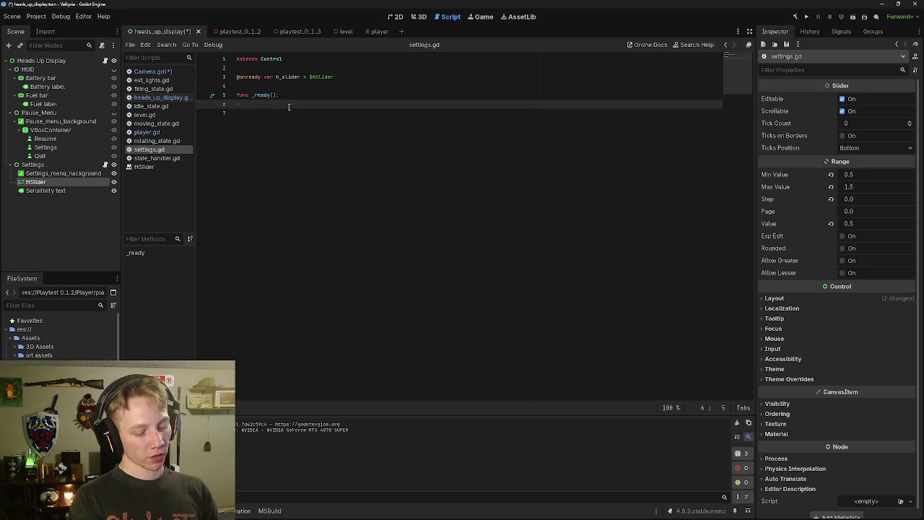
text(h)
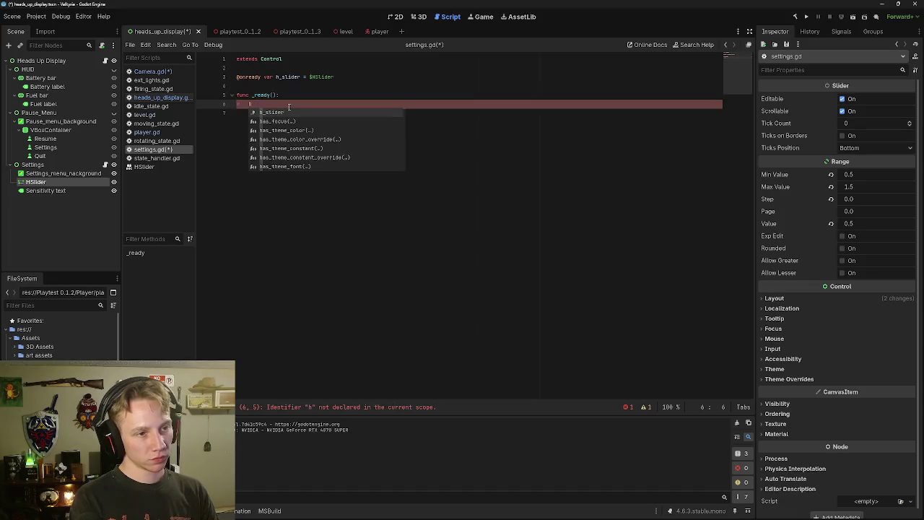
key(Return)
text(.)
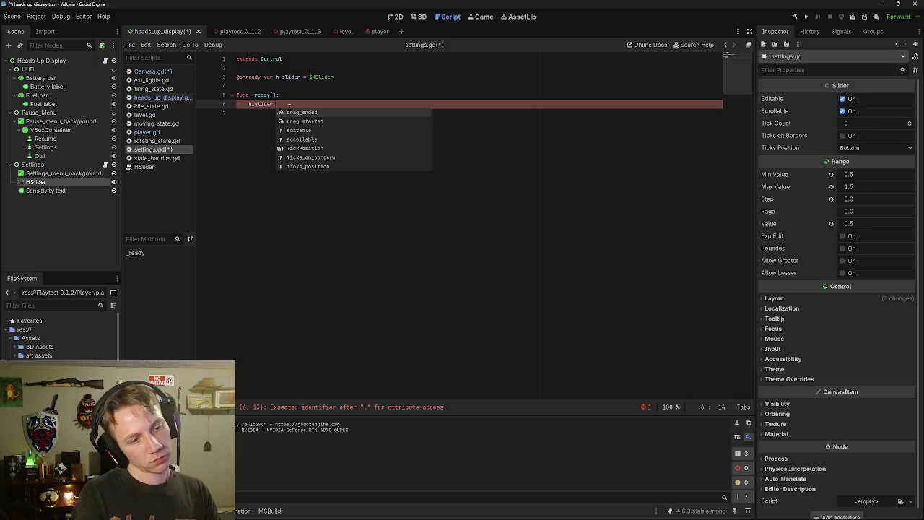
key(Down)
key(Down)
key(Down)
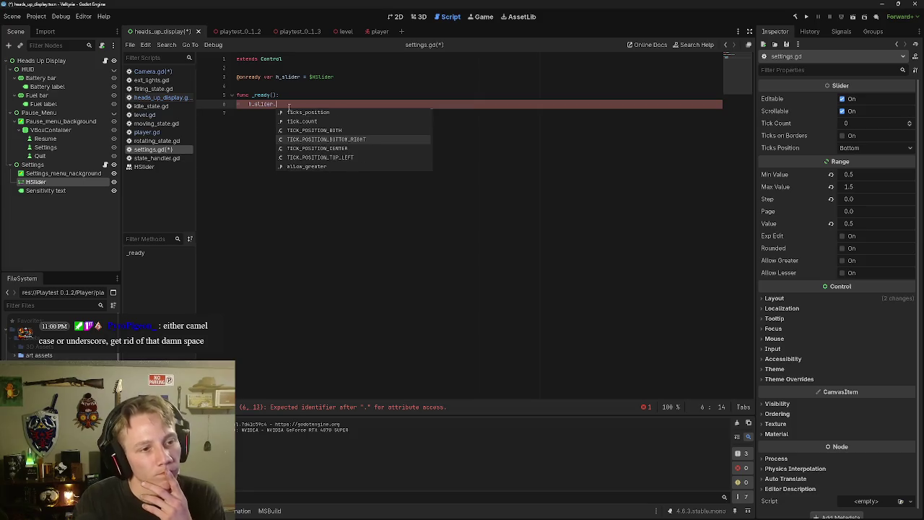
key(Down)
key(Down)
key(Down)
key(Down)
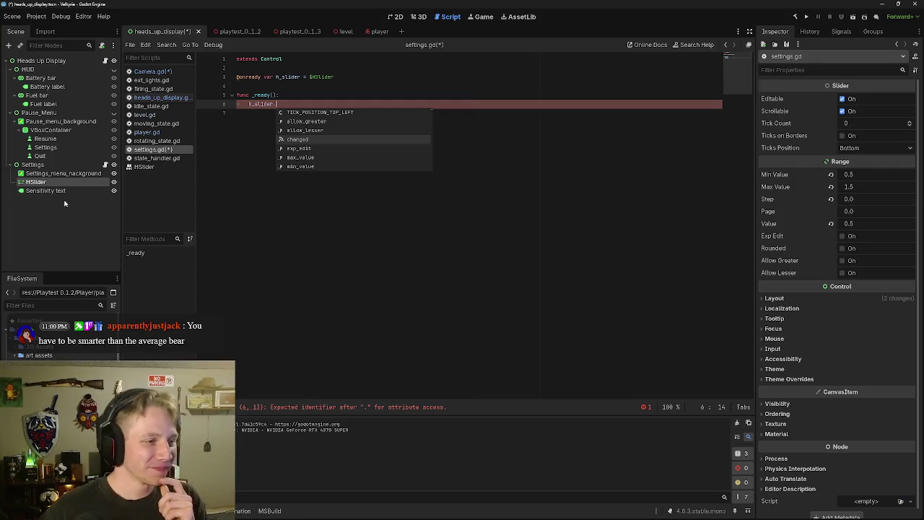
Rename the 'Sensitivity text' node to Sensitivity_text.
click(65, 190)
right_click(71, 191)
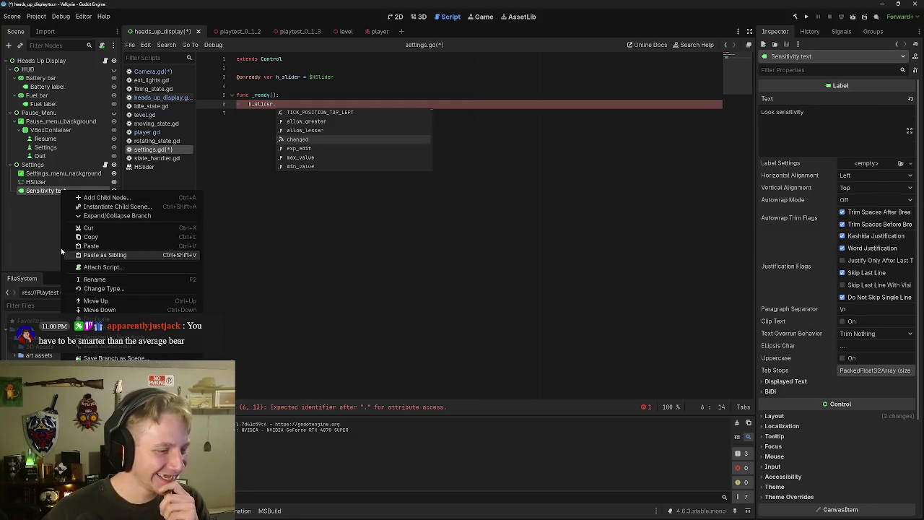
click(52, 191)
double_click(52, 192)
text(_text)
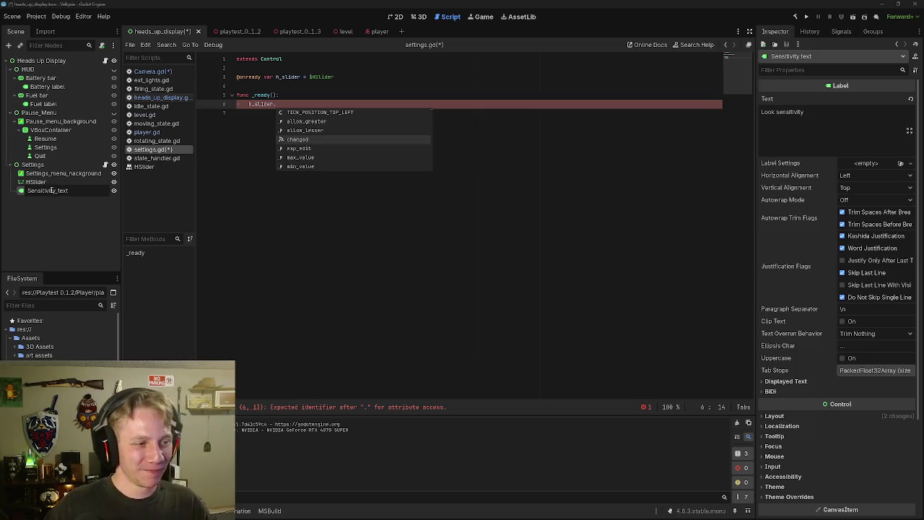
key(Return)
click(300, 105)
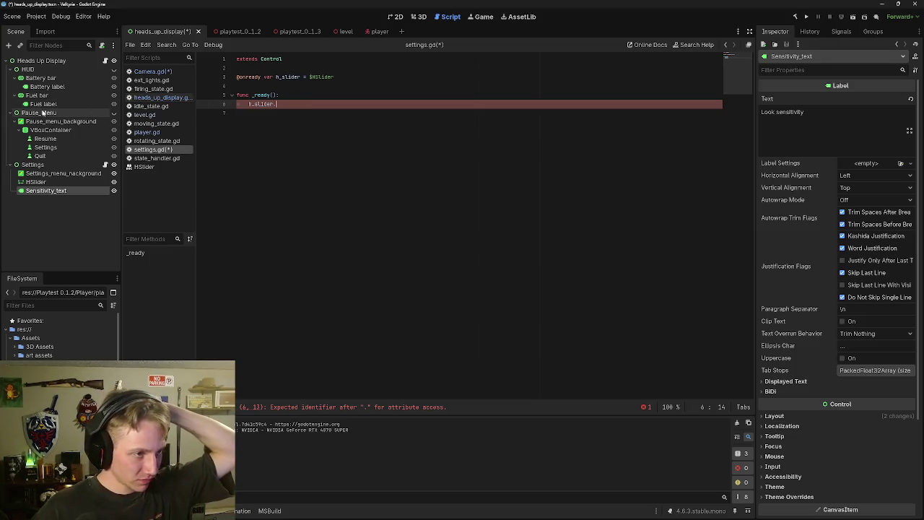
Rename the Pause_Menu node to Pause_menu.
right_click(43, 114)
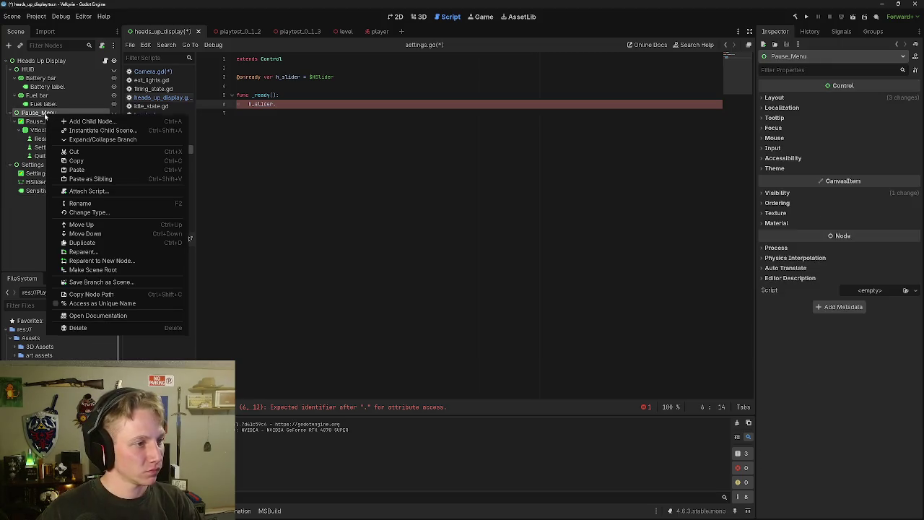
click(45, 116)
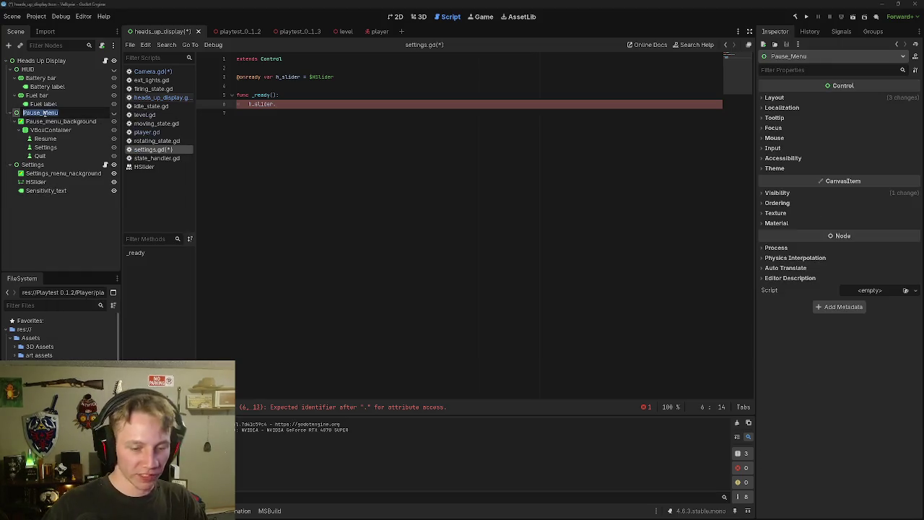
double_click(48, 113)
text(m)
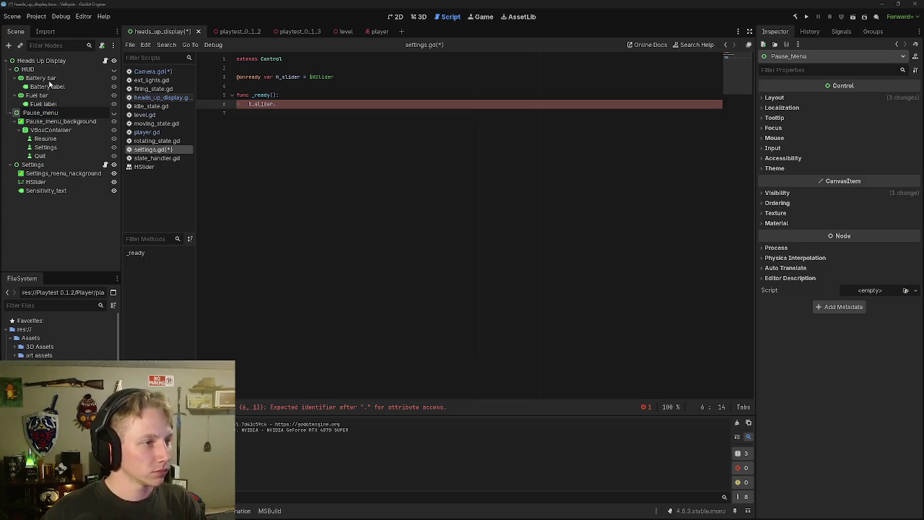
key(Return)
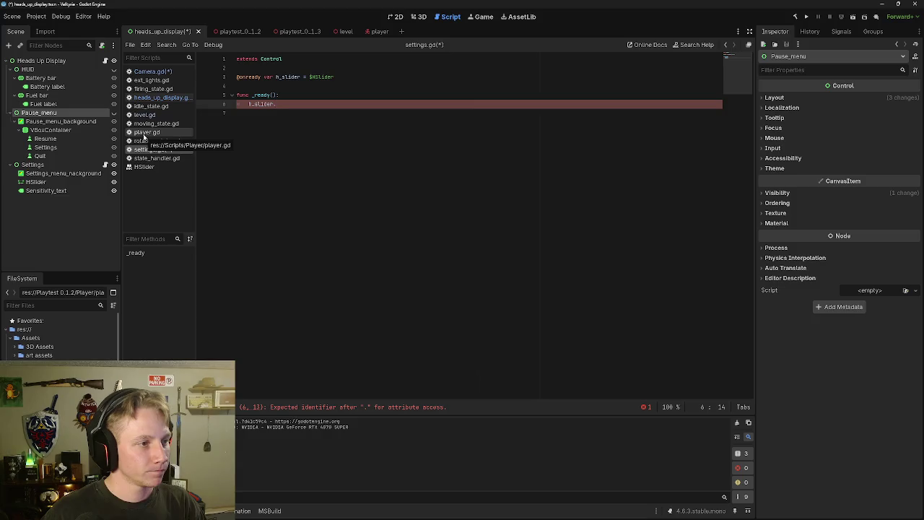
In heads_up_display.gd, change line 6's node path from $Pause_Menu to $Pause_menu.
click(143, 133)
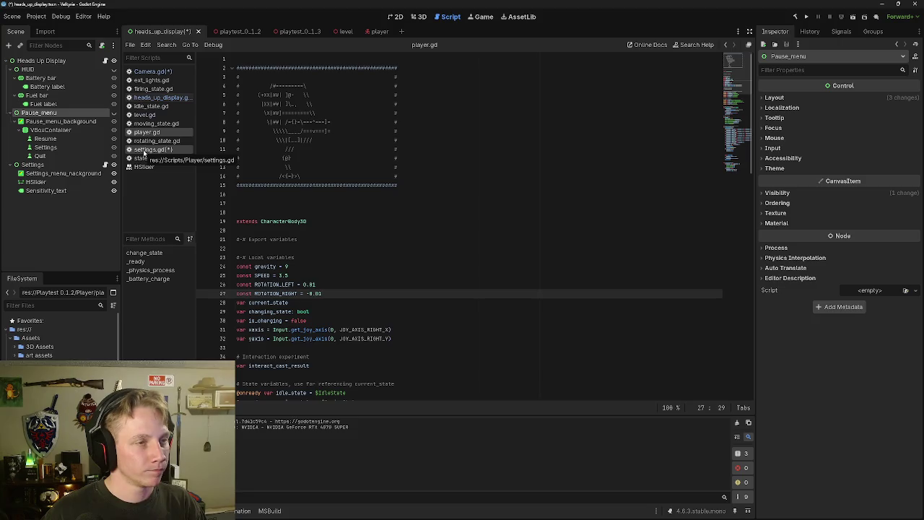
scroll(333, 296, down, 20)
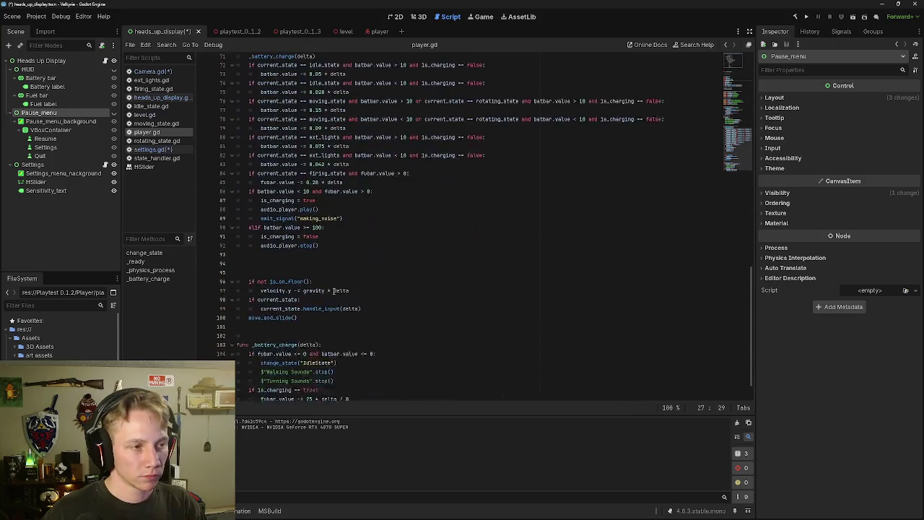
click(105, 61)
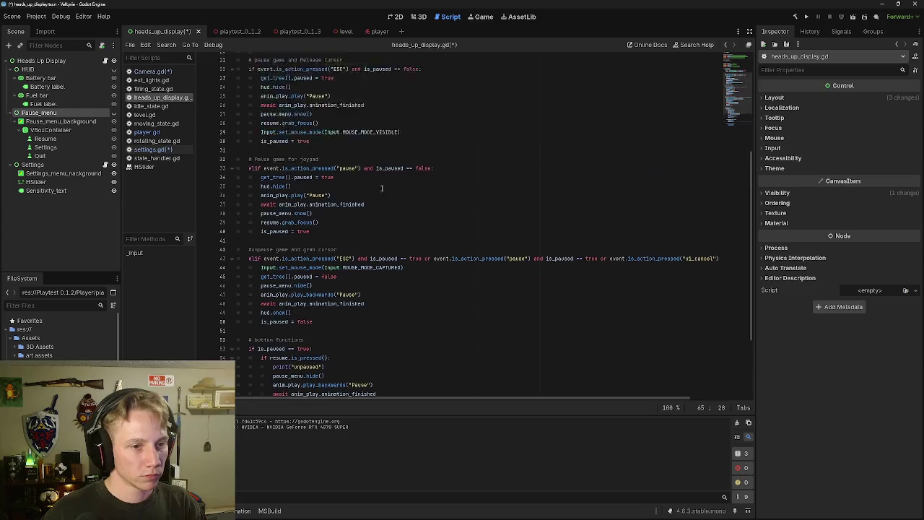
scroll(381, 188, up, 5)
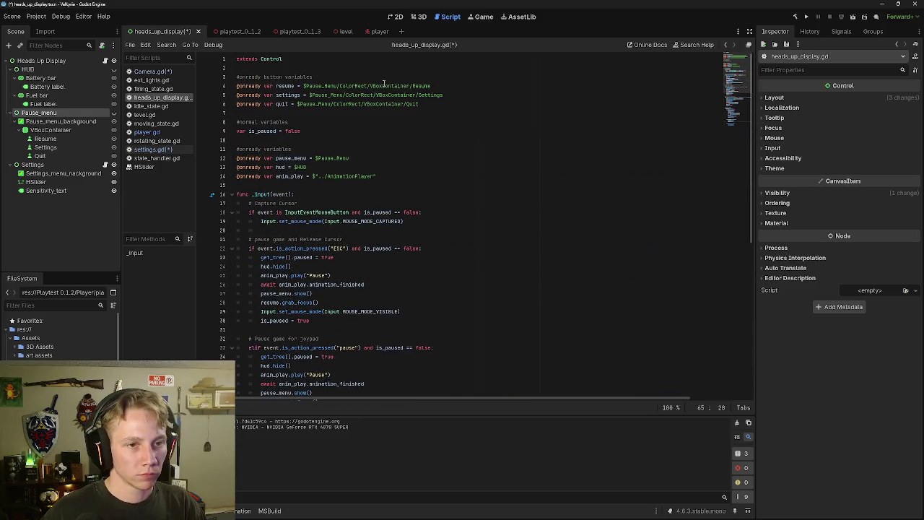
click(323, 104)
key(BackSpace)
text(m)
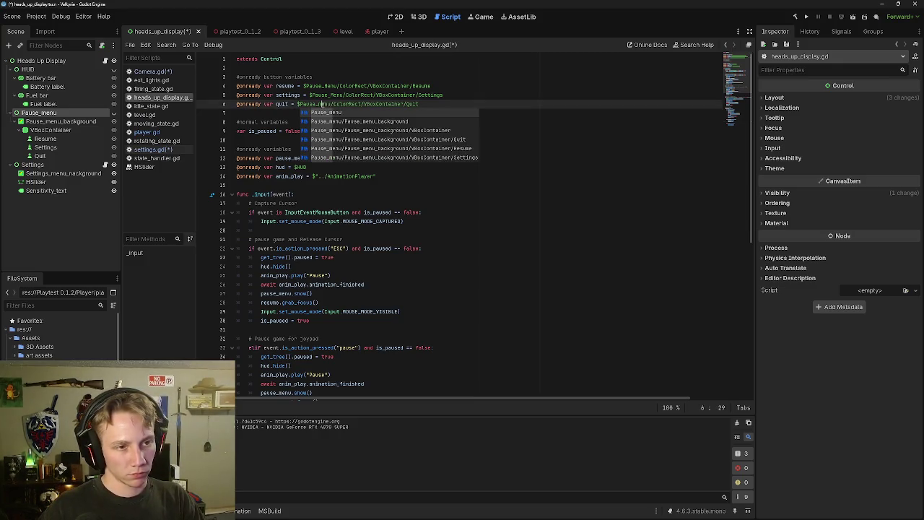
key(Return)
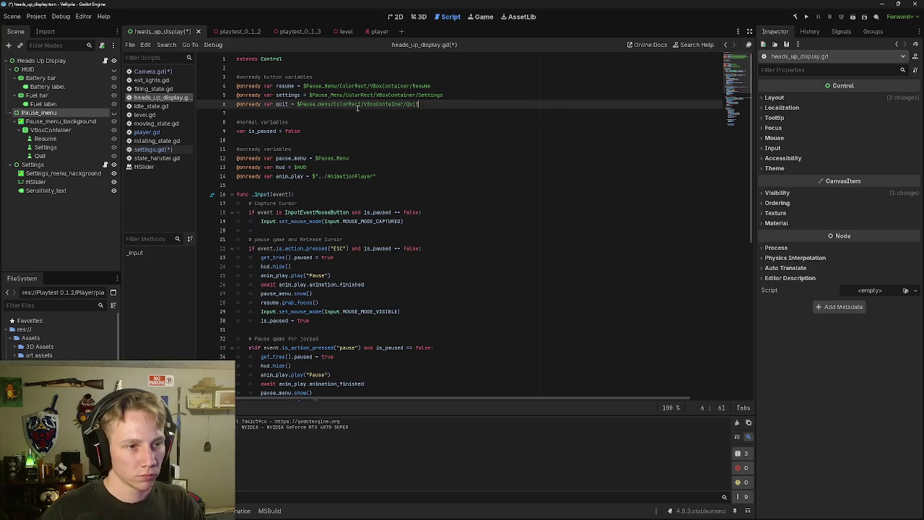
Apply the same lowercase-m Pause_menu fix to the paths on lines 5 and 4.
click(333, 95)
key(BackSpace)
text(m)
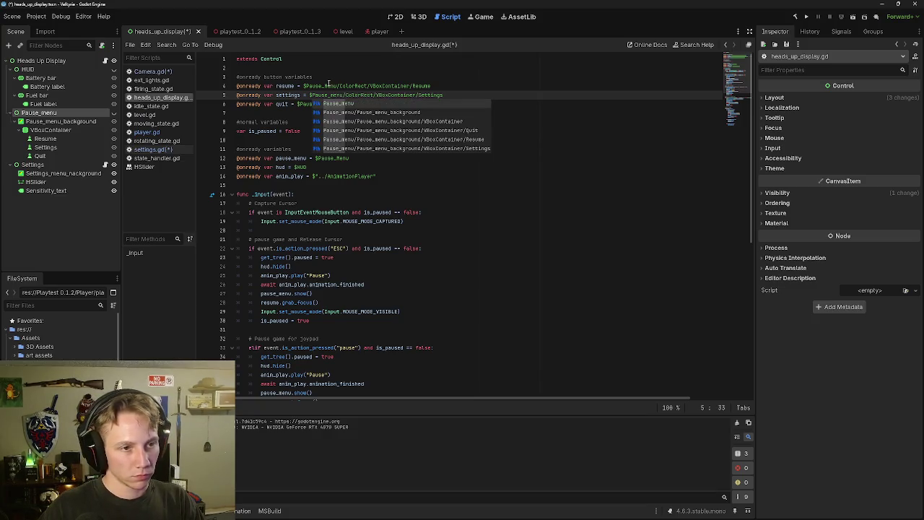
click(327, 86)
text(m)
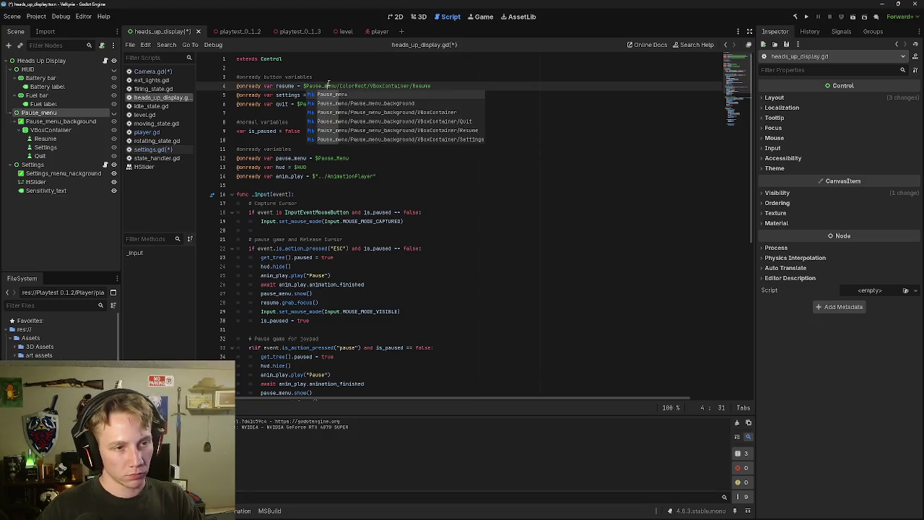
click(483, 85)
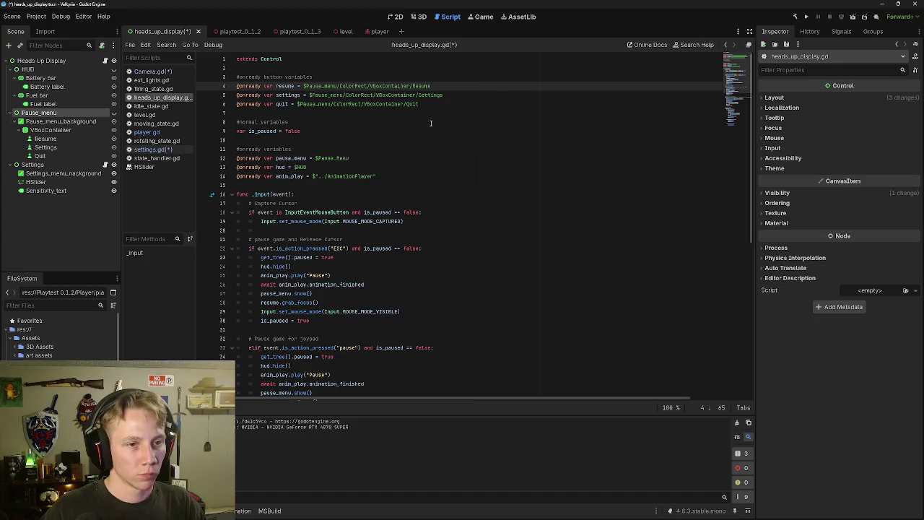
scroll(413, 150, down, 9)
scroll(413, 149, down, 1)
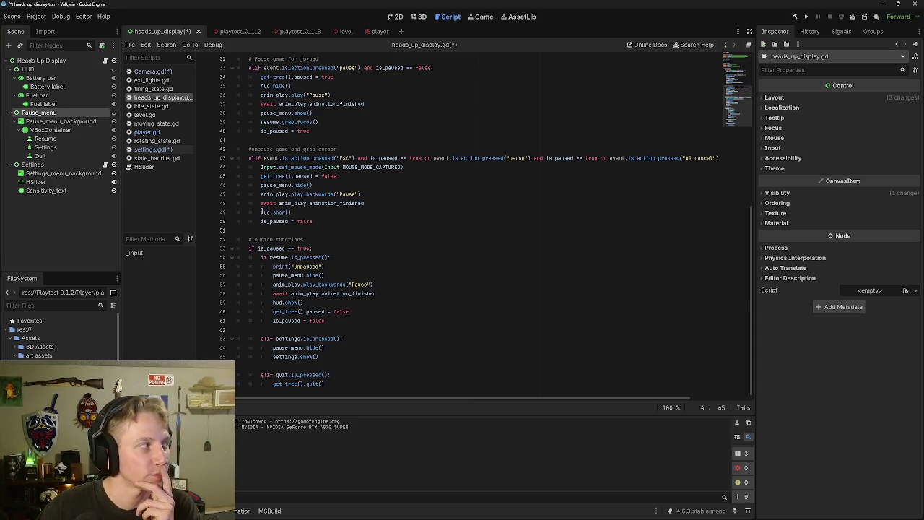
Correct the node name Settings_menu_nackground to Settings_menu_background.
mouse_move(315, 157)
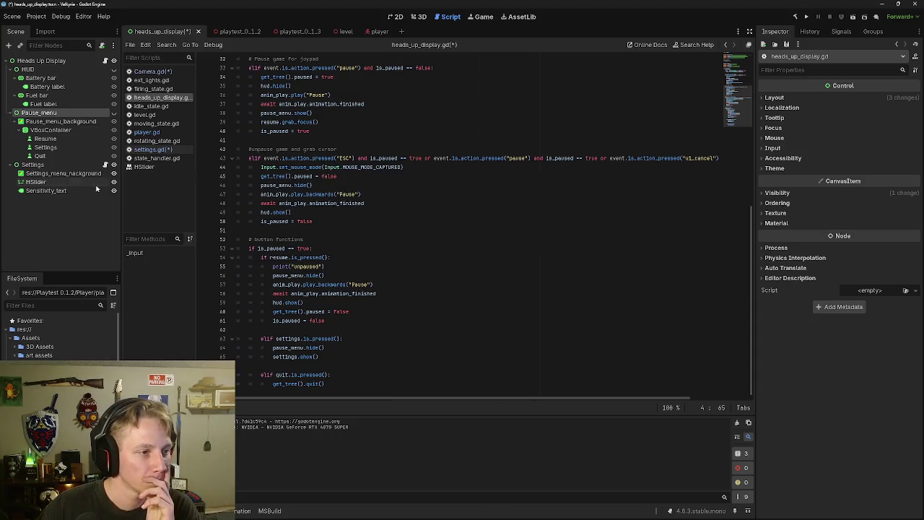
click(73, 174)
double_click(76, 175)
click(74, 173)
key(BackSpace)
text(b)
key(Return)
key(Return)
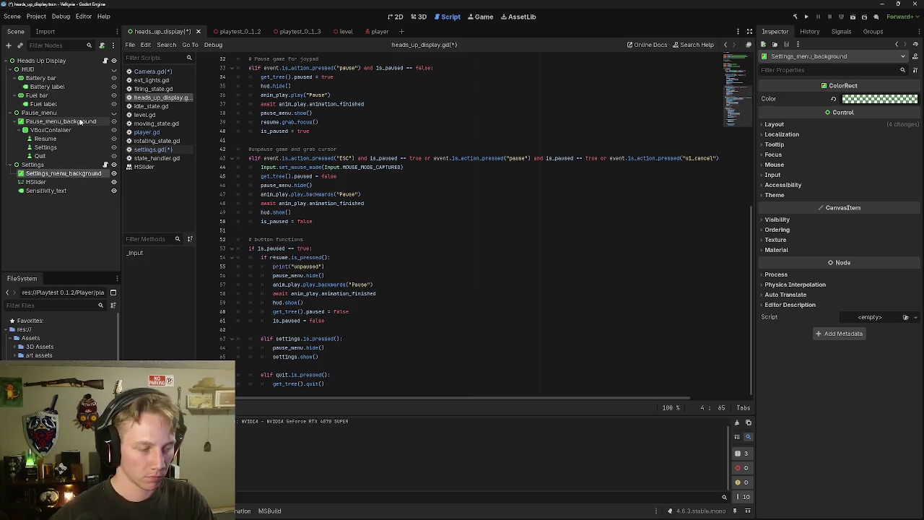
Open settings.gd and remove the trailing dot after h_slider in _ready.
click(382, 166)
scroll(320, 230, up, 4)
click(177, 150)
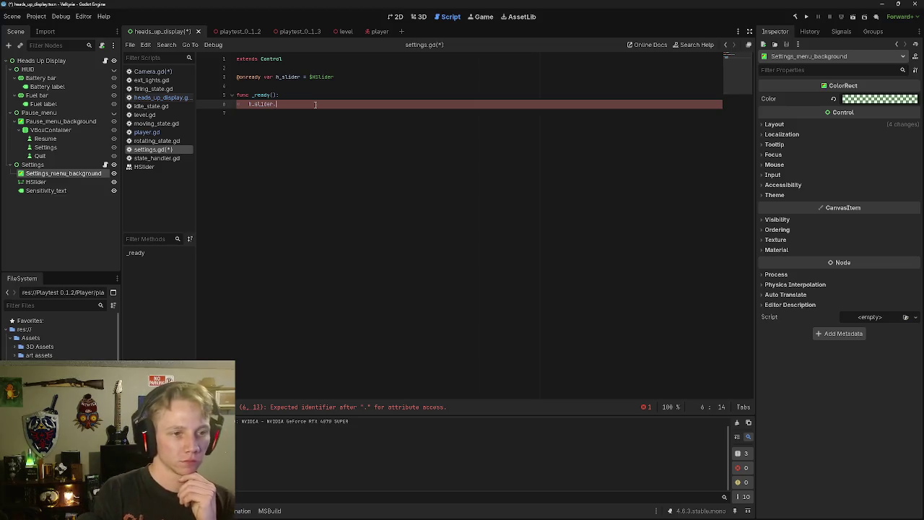
key(BackSpace)
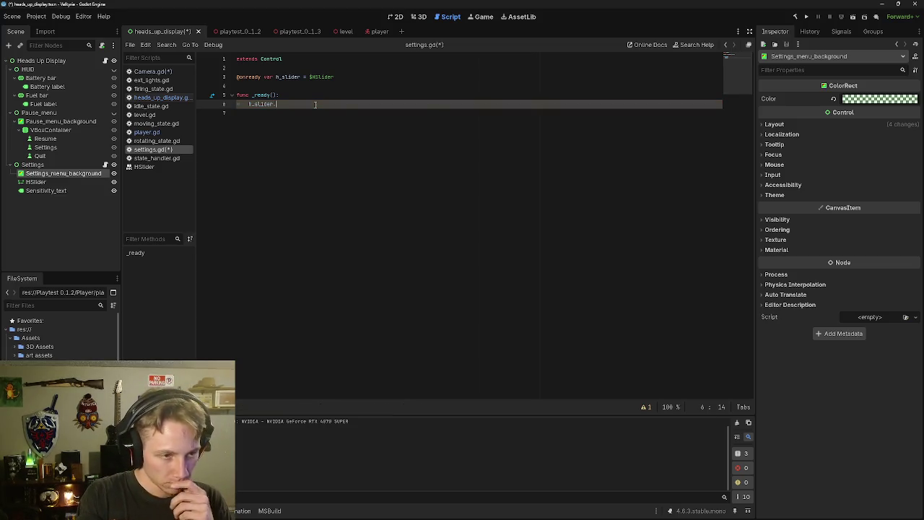
Check the HSlider's range, draft an h_slider.value = assignment on line 6, then clear it.
text(.)
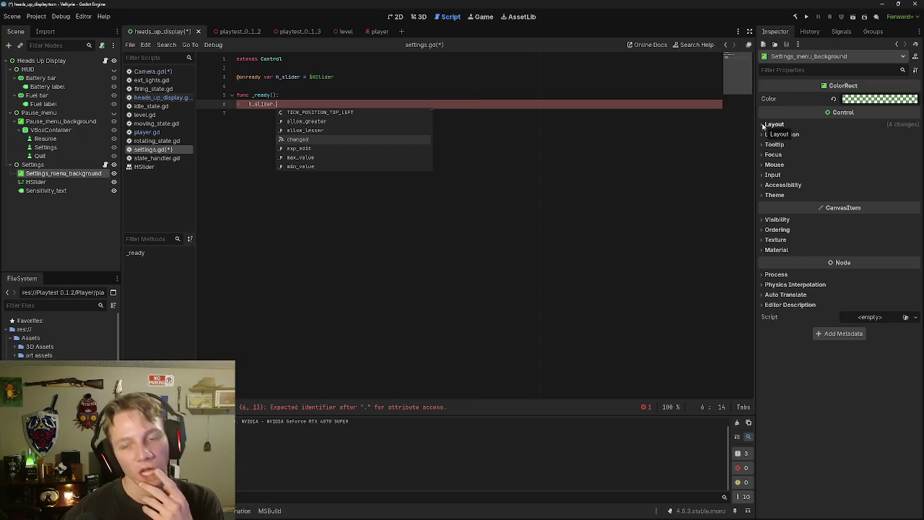
click(36, 182)
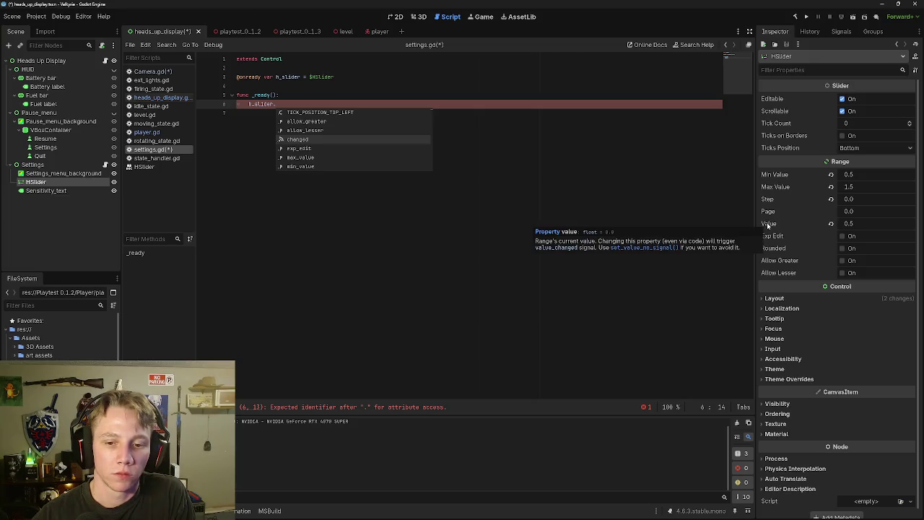
click(287, 103)
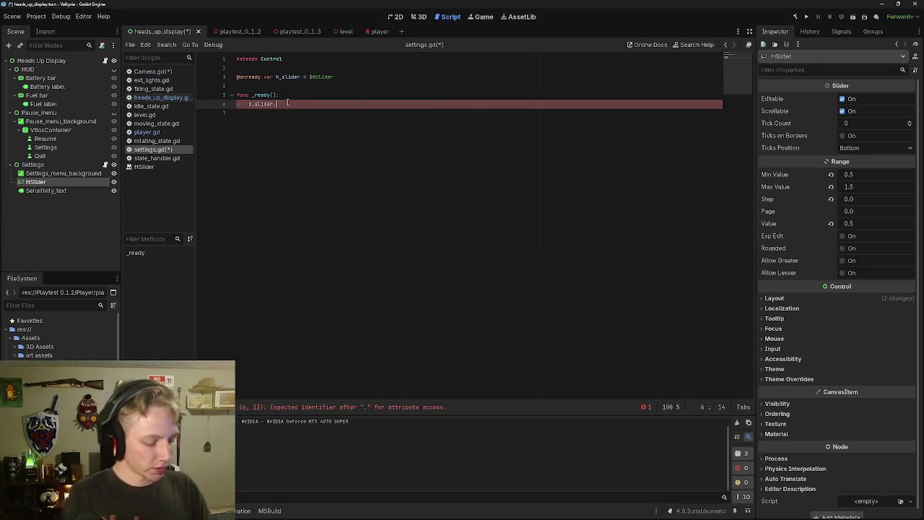
text(value)
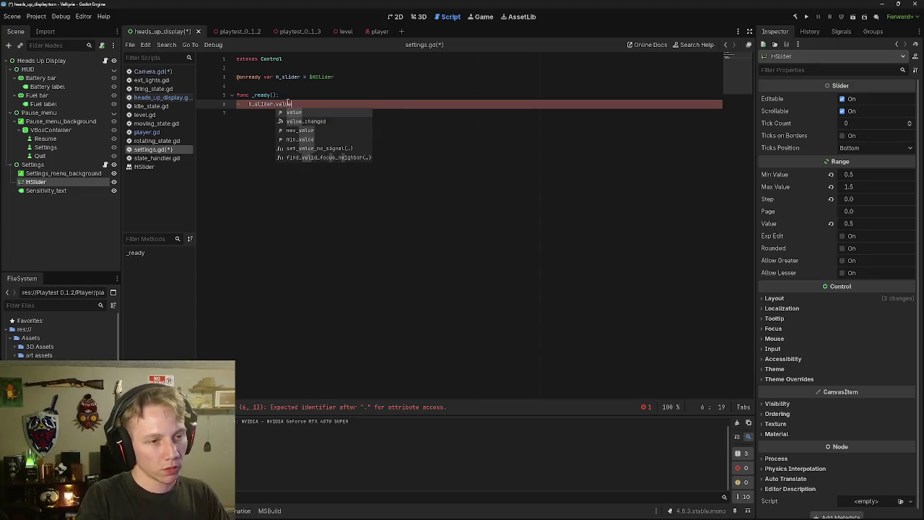
key(Escape)
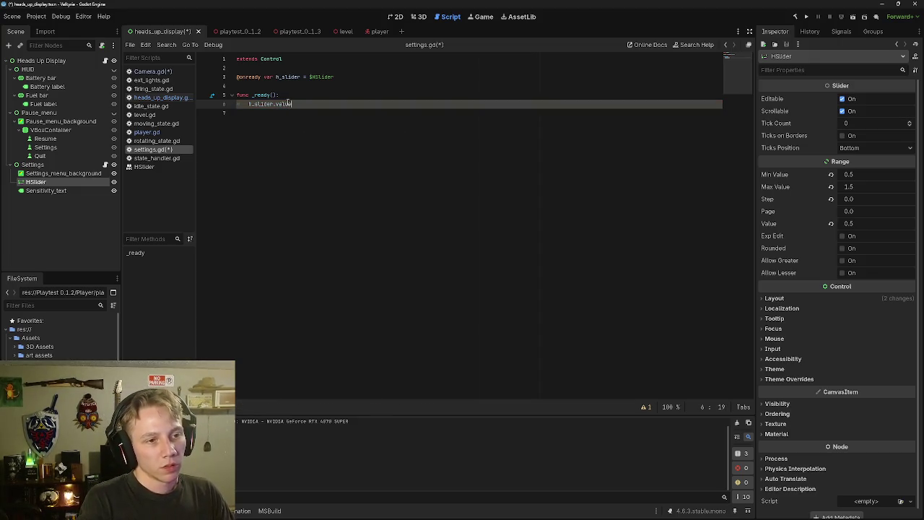
text( =)
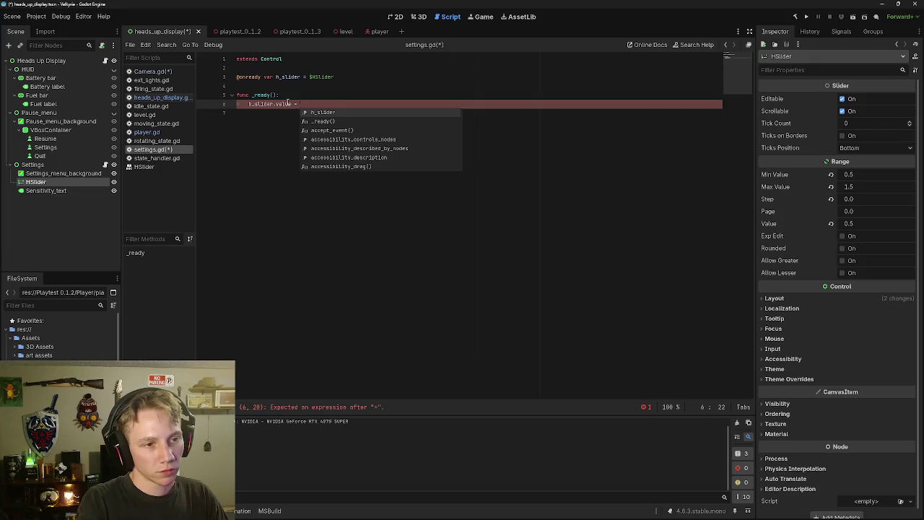
key(BackSpace)
key(BackSpace)
key(BackSpace)
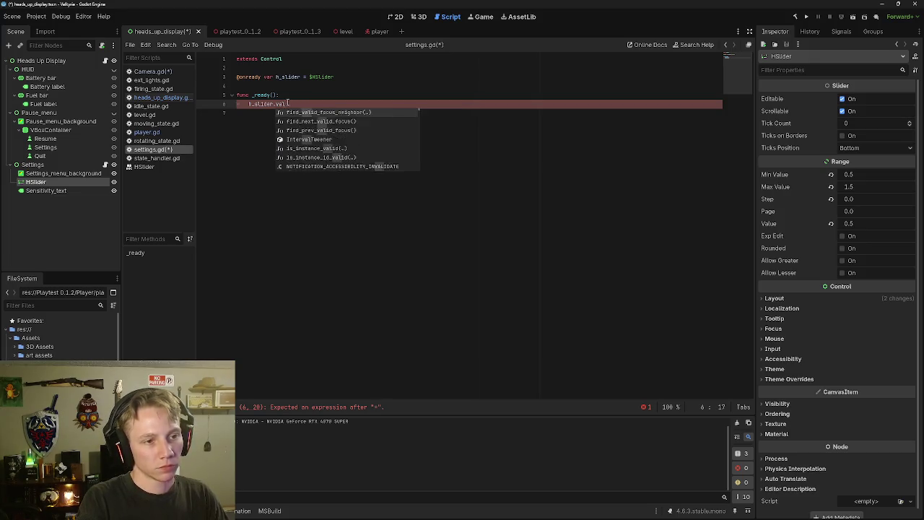
key(BackSpace)
key(BackSpace)
key(BackSpace)
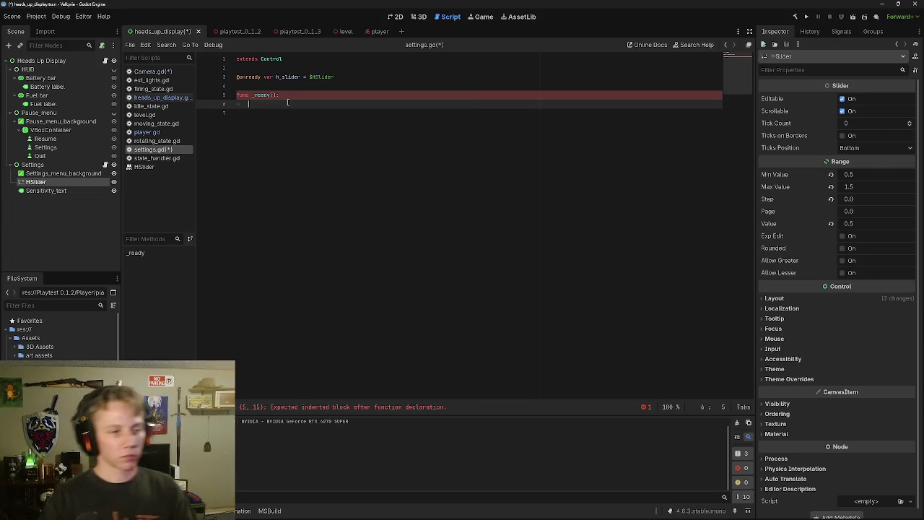
click(380, 31)
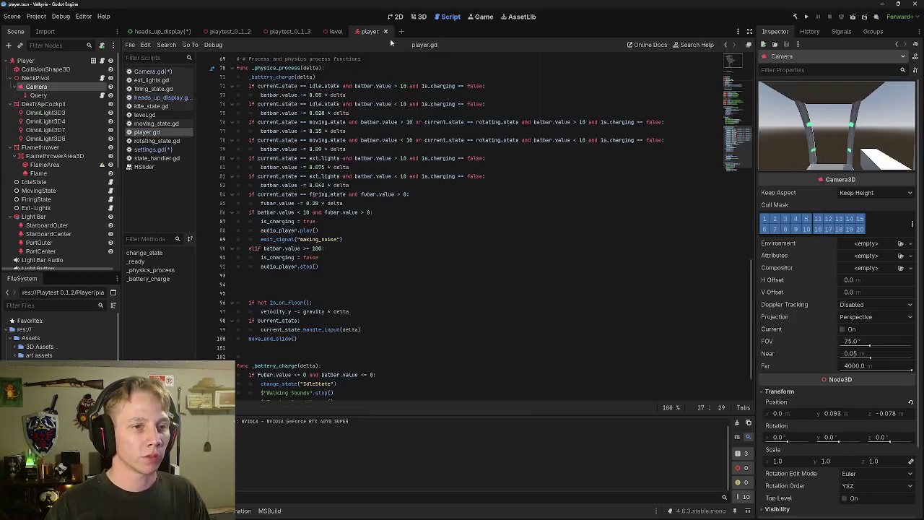
Open NeckPivot's Camera.gd and check the LOOK_SPEED = 0.01 declaration.
scroll(402, 194, up, 10)
scroll(402, 194, up, 6)
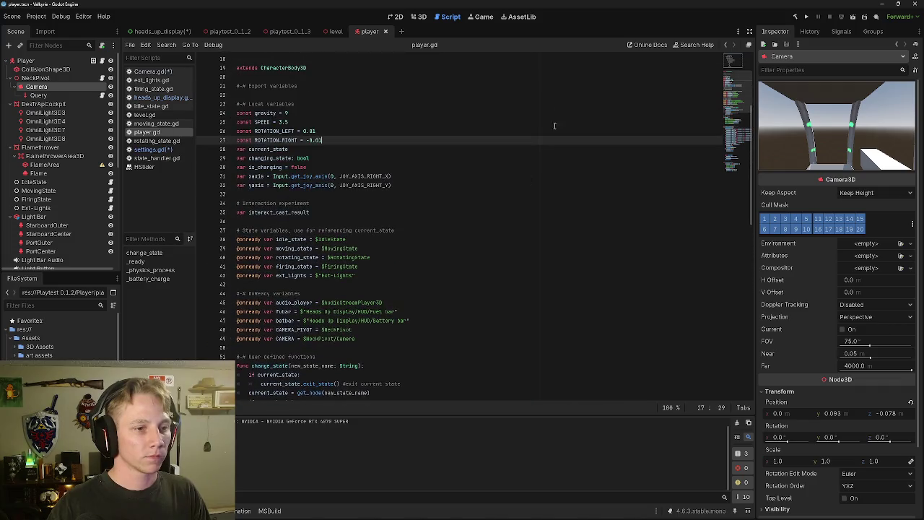
scroll(289, 147, up, 2)
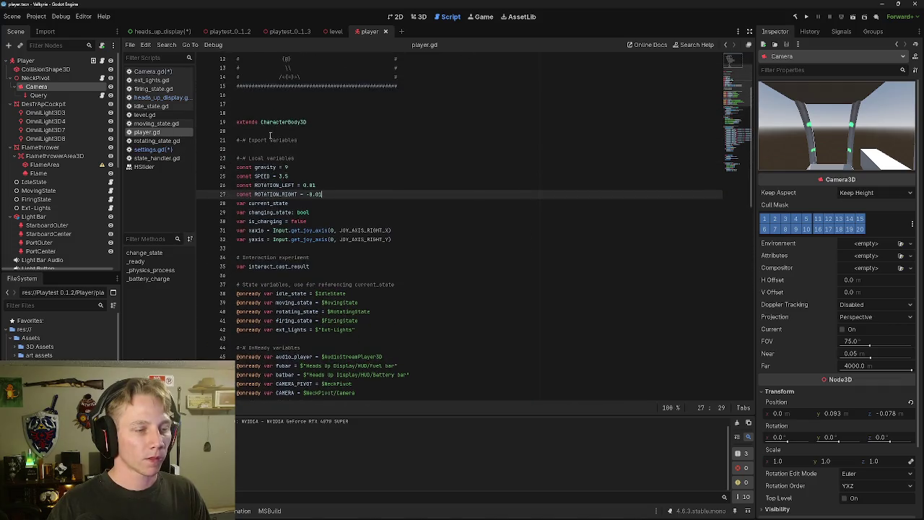
click(103, 78)
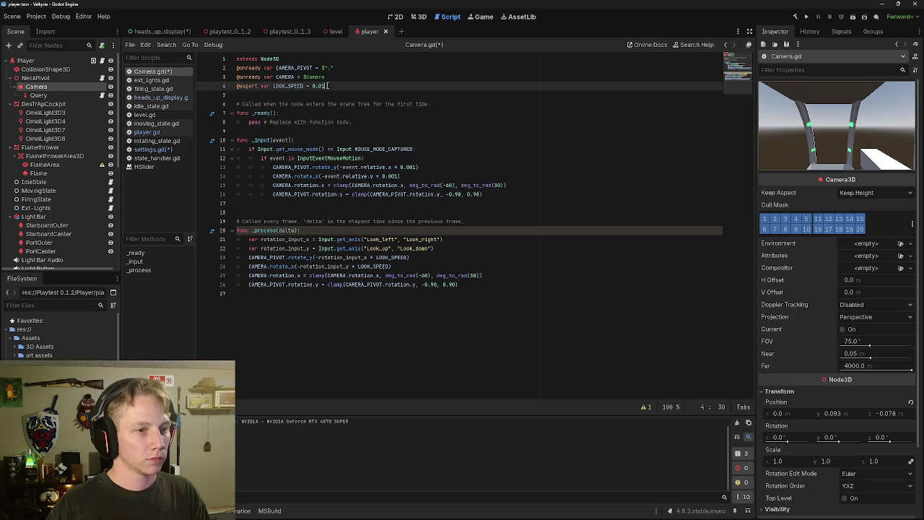
drag(328, 85, 236, 86)
click(338, 88)
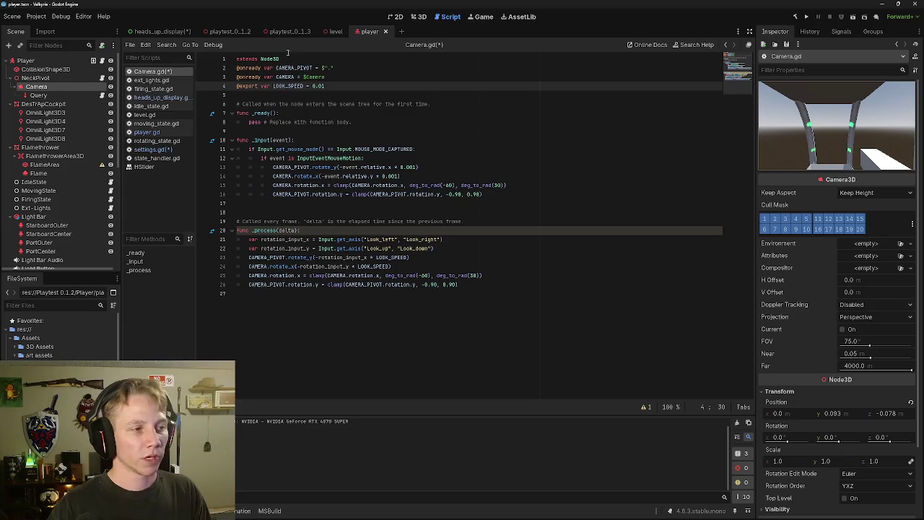
click(142, 32)
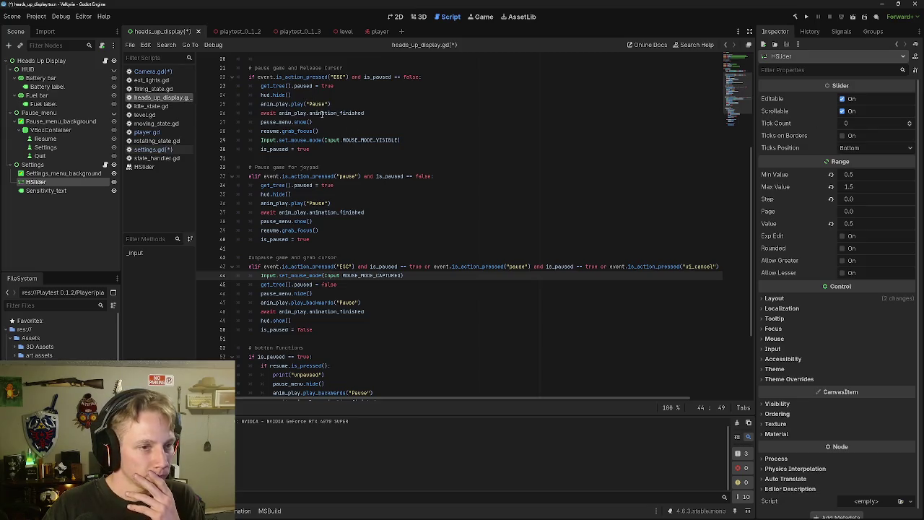
In settings.gd, insert a blank line after the h_slider declaration, then view the undo History.
scroll(332, 142, up, 7)
scroll(340, 171, down, 1)
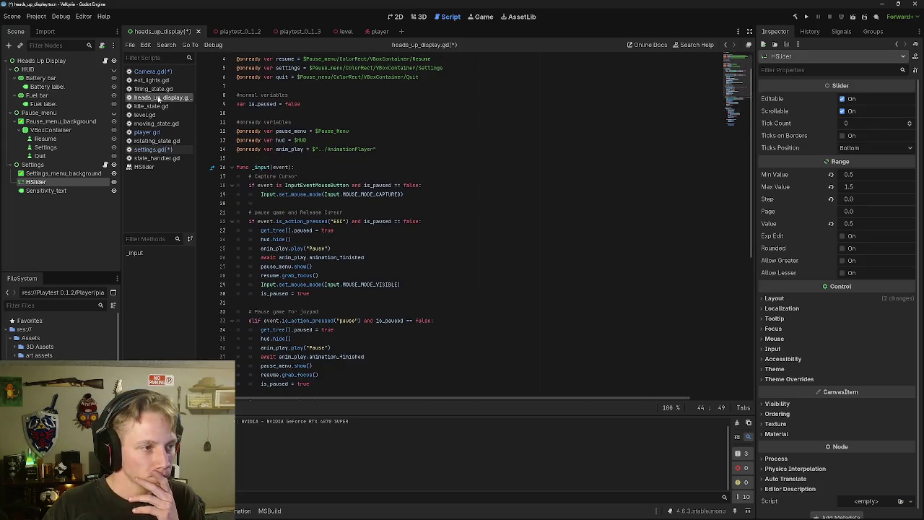
click(151, 150)
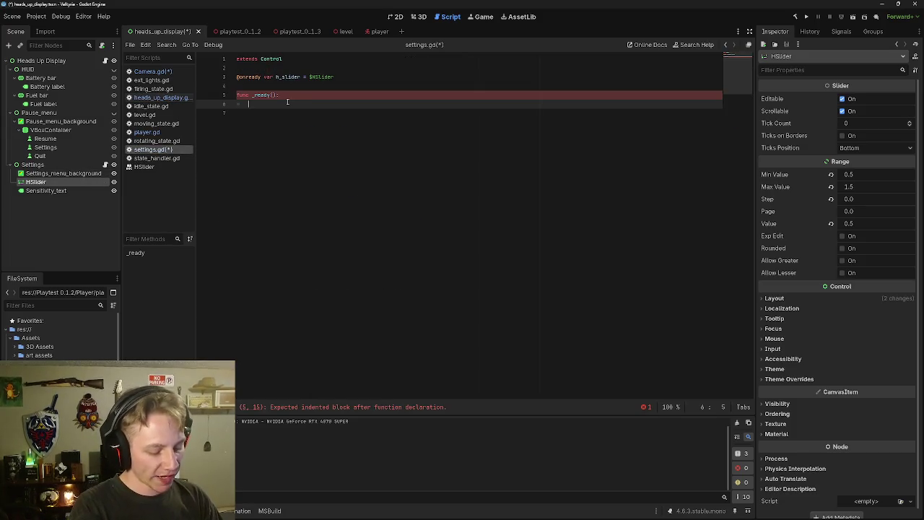
key(Up)
key(Up)
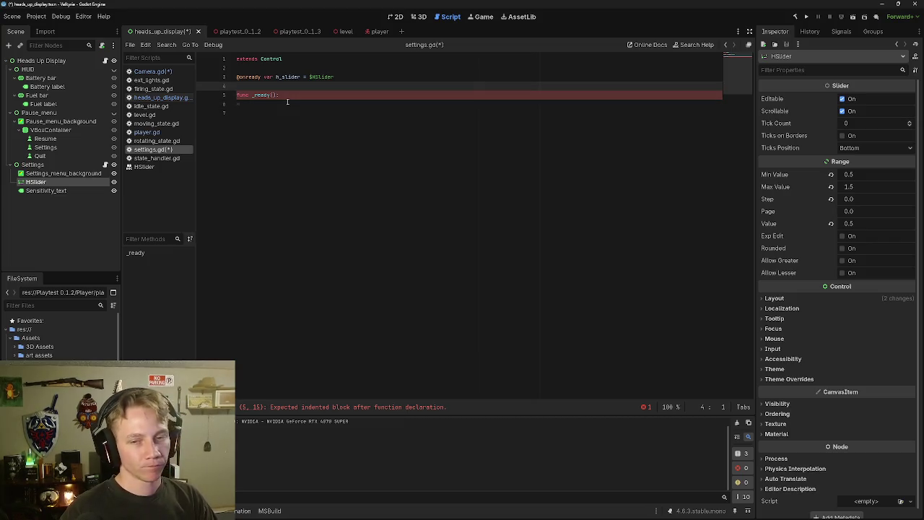
key(Up)
key(Right)
key(Right)
key(Right)
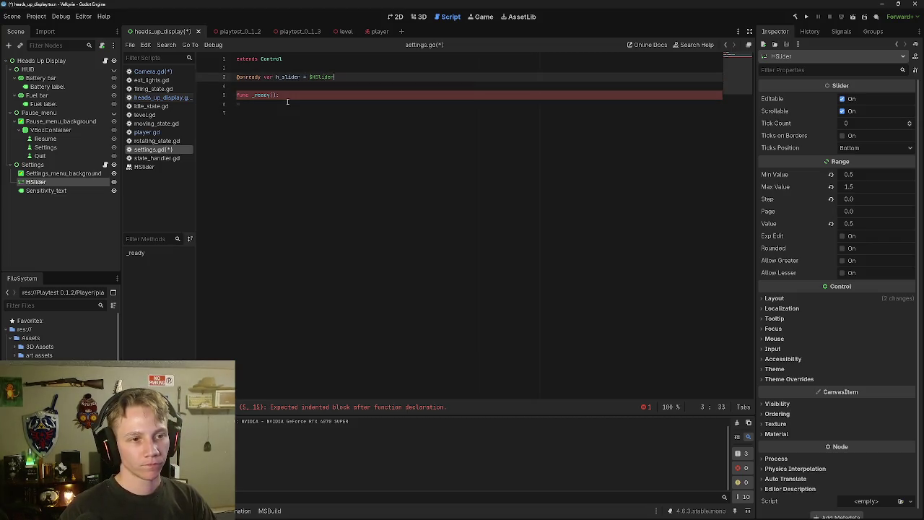
key(Down)
key(Down)
key(Up)
key(Up)
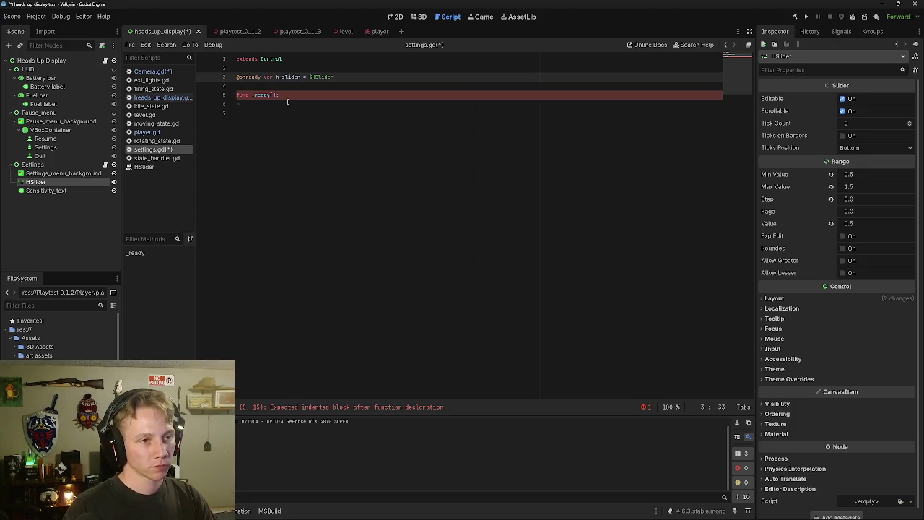
key(Return)
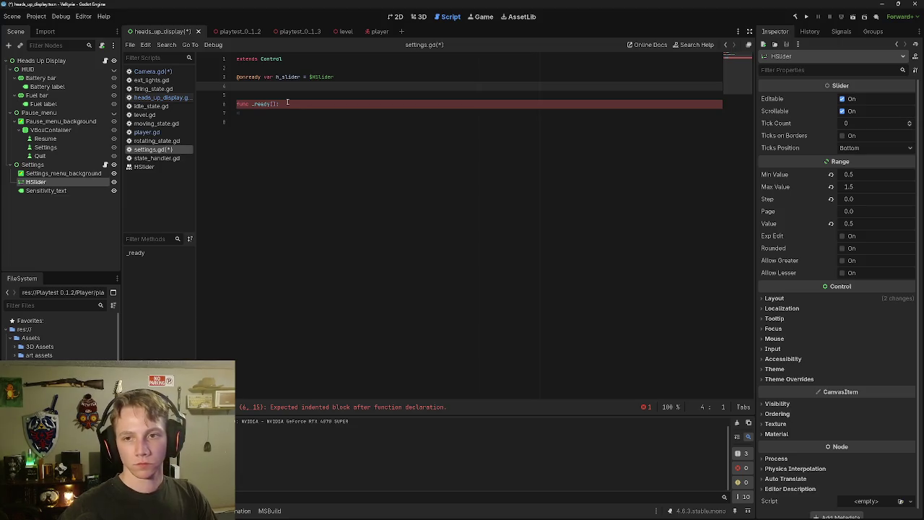
click(809, 31)
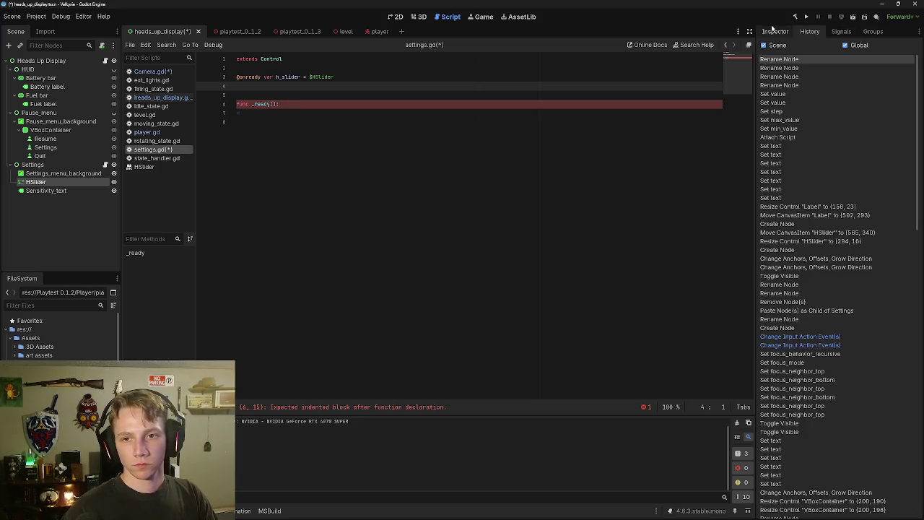
In the player scene, inspect NeckPivot's Look Speed property, set to 0.01.
click(775, 32)
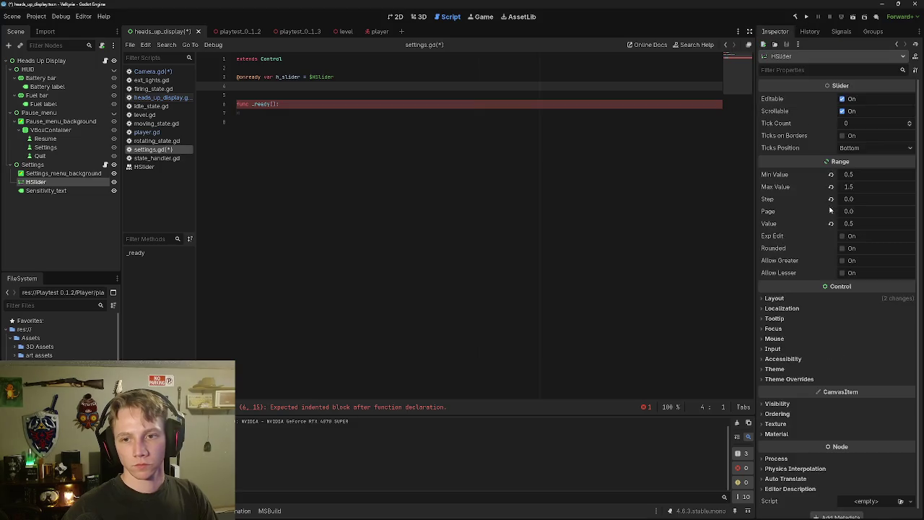
click(72, 246)
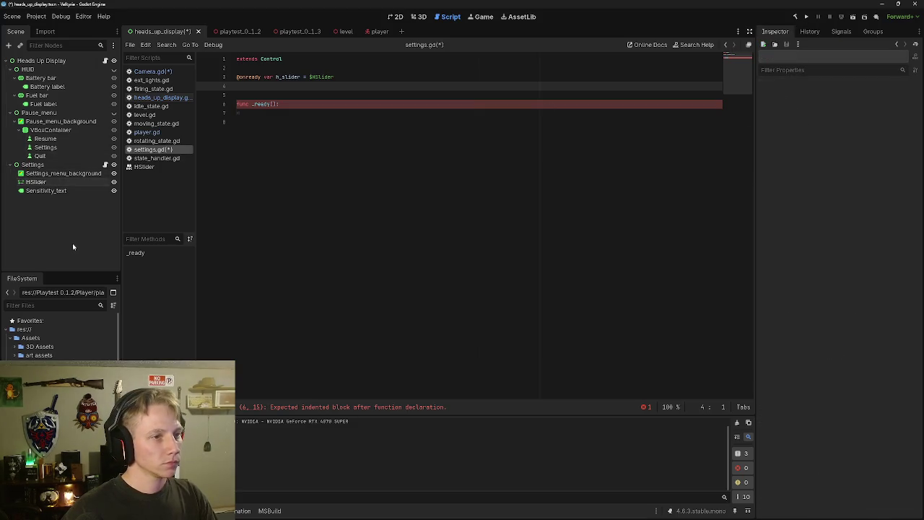
click(375, 31)
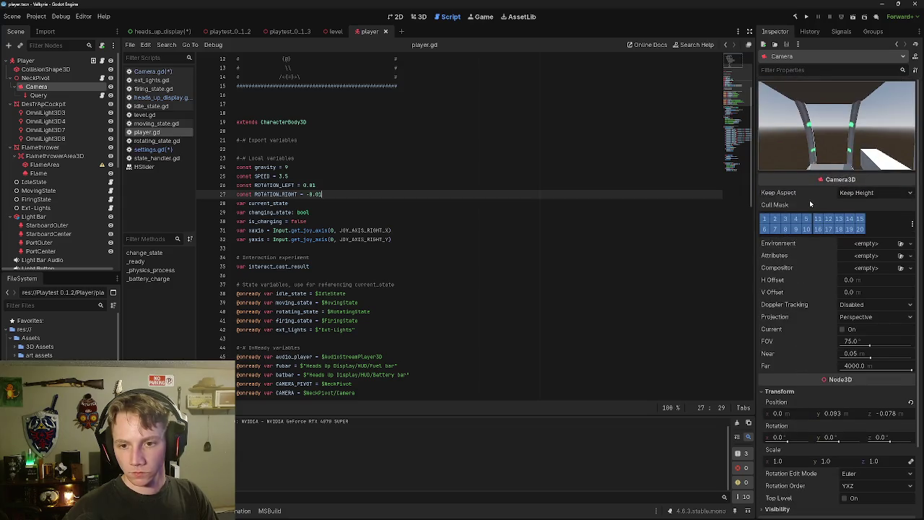
click(35, 77)
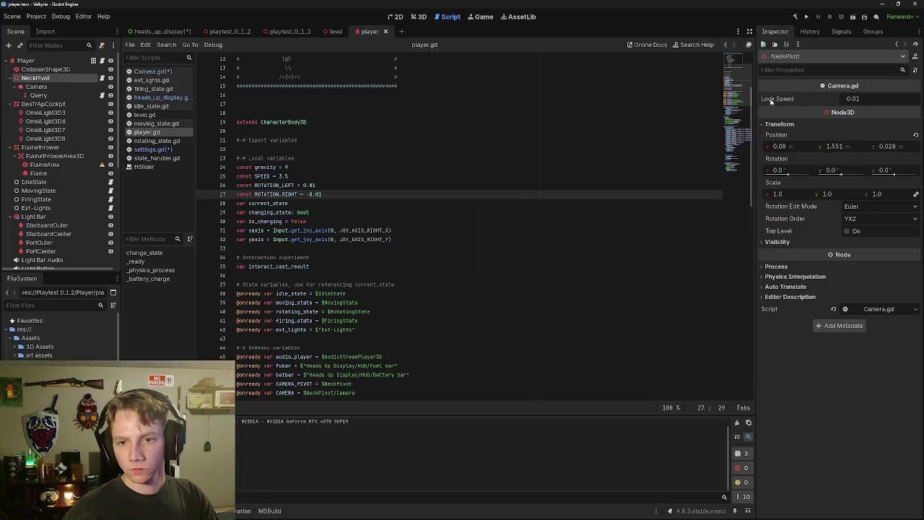
right_click(770, 102)
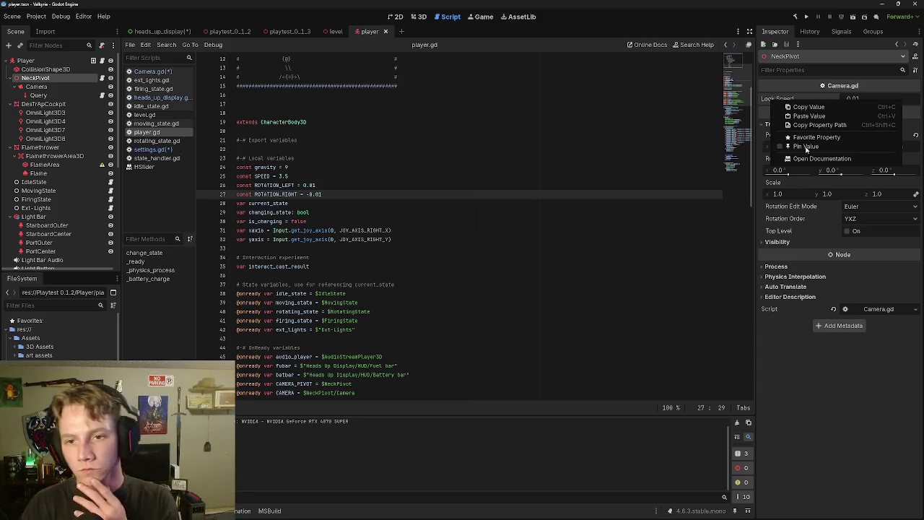
click(819, 125)
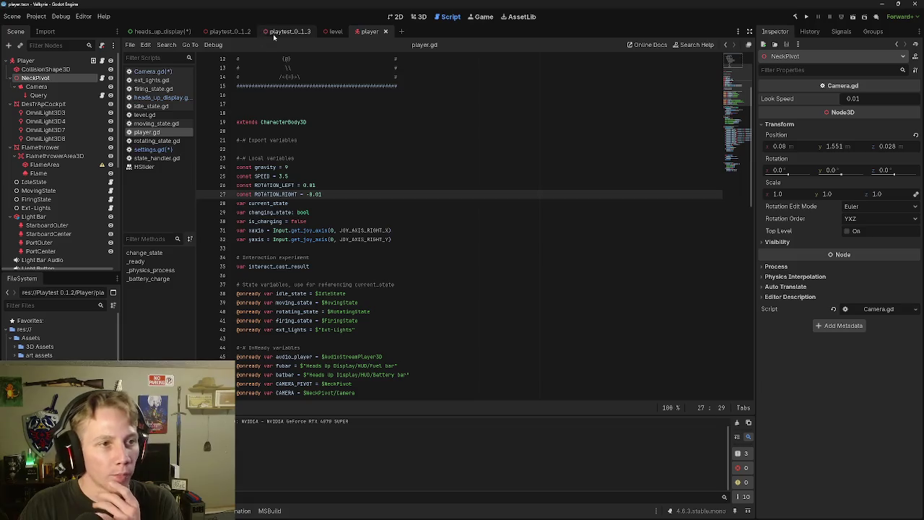
click(160, 32)
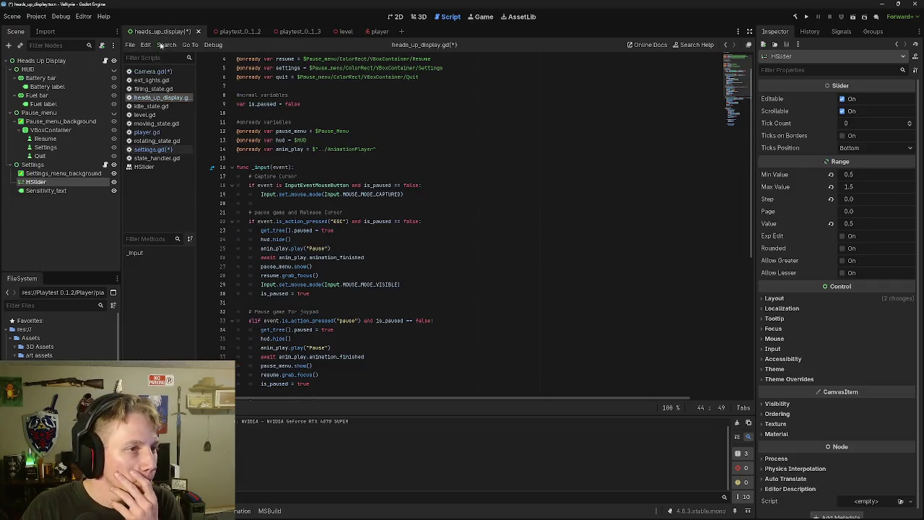
click(149, 150)
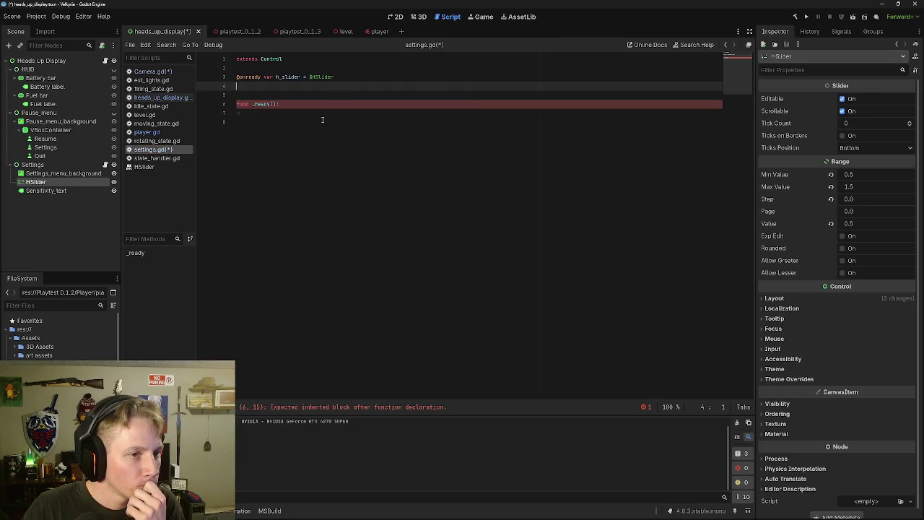
click(321, 119)
click(338, 84)
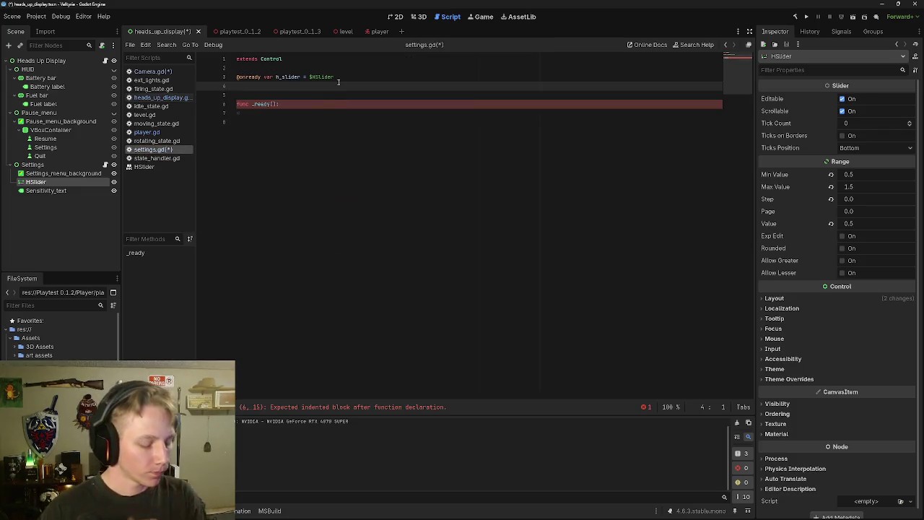
text(@)
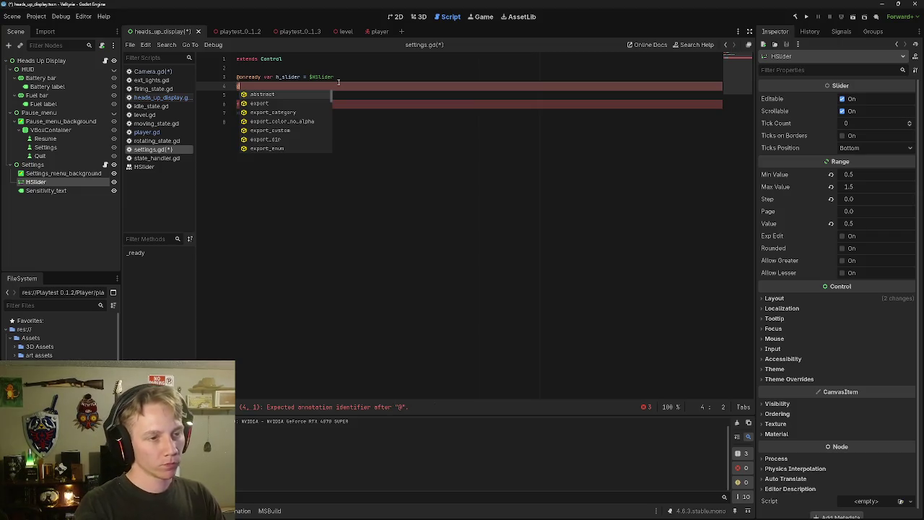
text(onre)
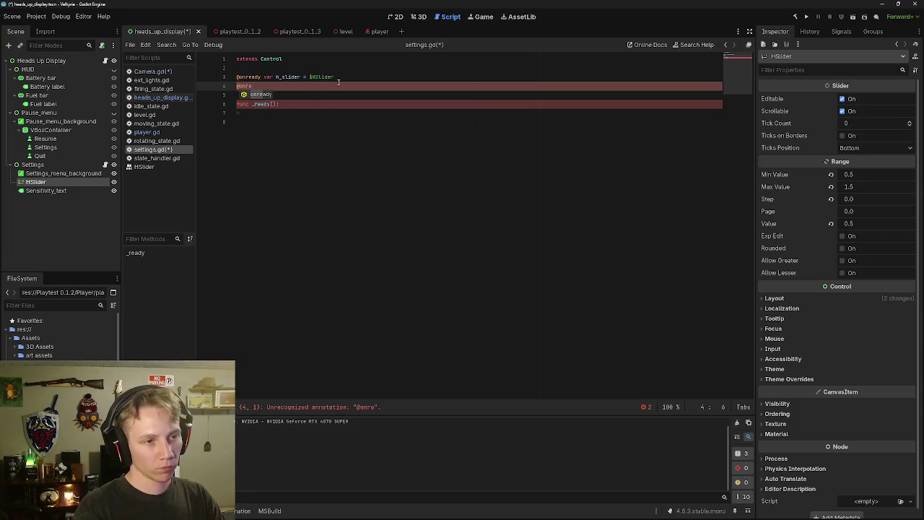
text(ady var )
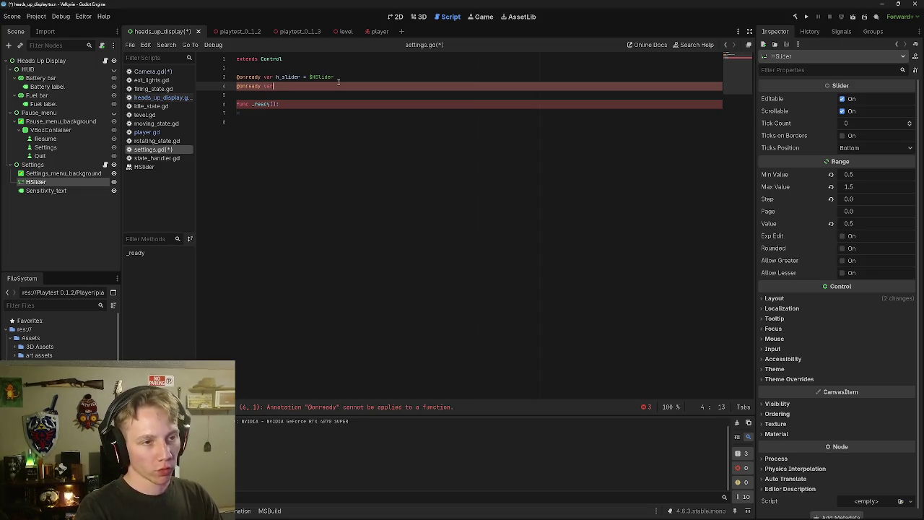
text(look)
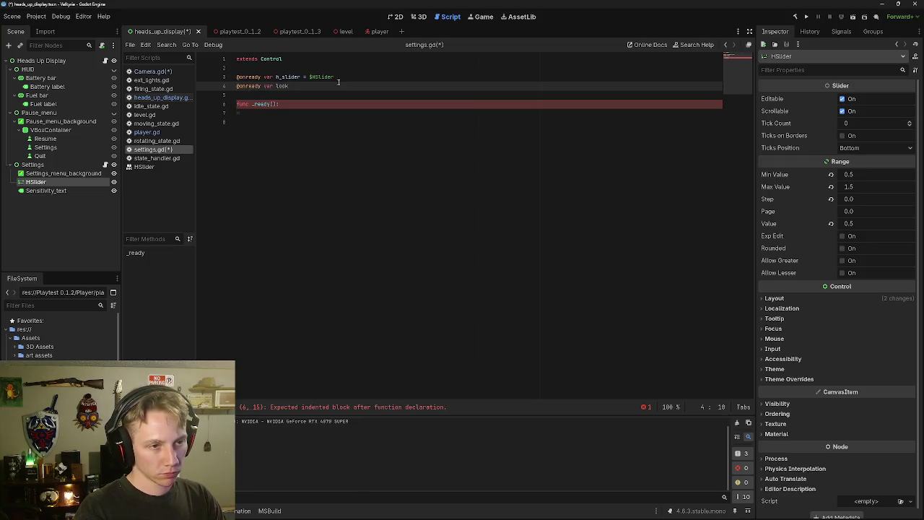
text(_speed)
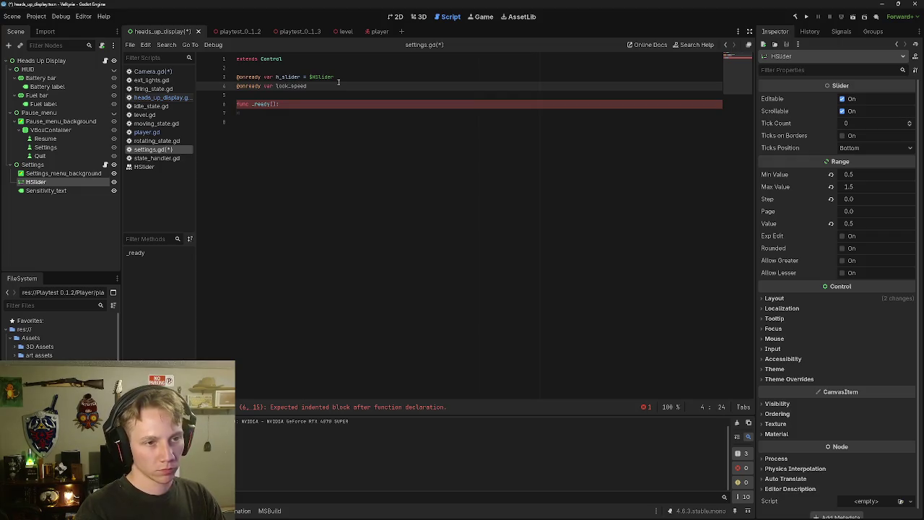
text( = LOOK_SPEED)
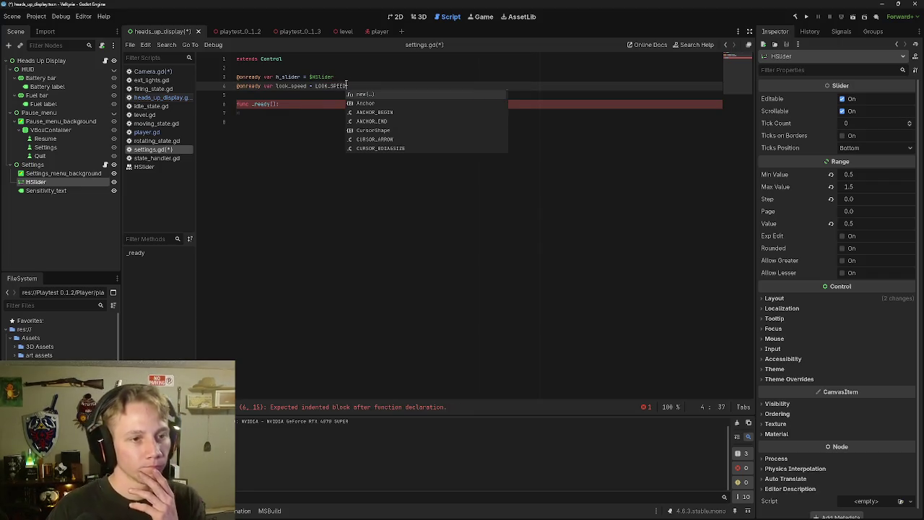
key(Escape)
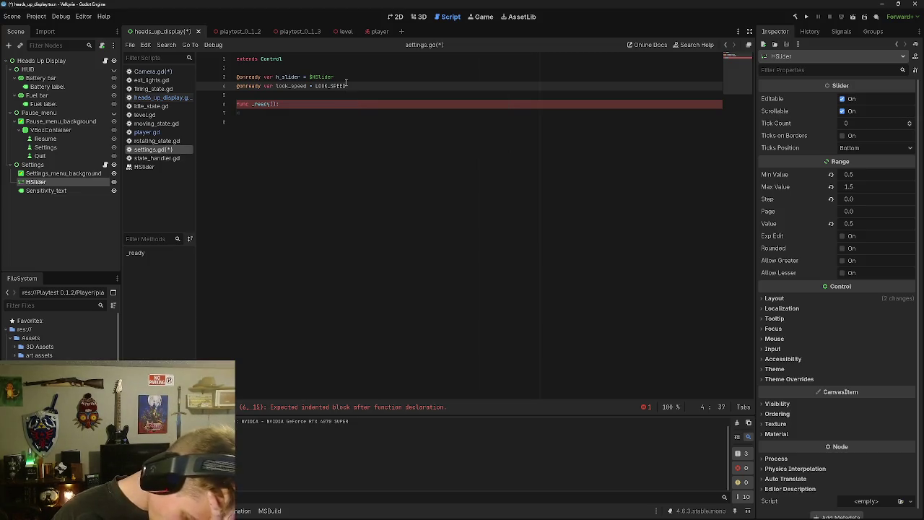
key(BackSpace)
key(BackSpace)
key(BackSpace)
key(BackSpace)
key(BackSpace)
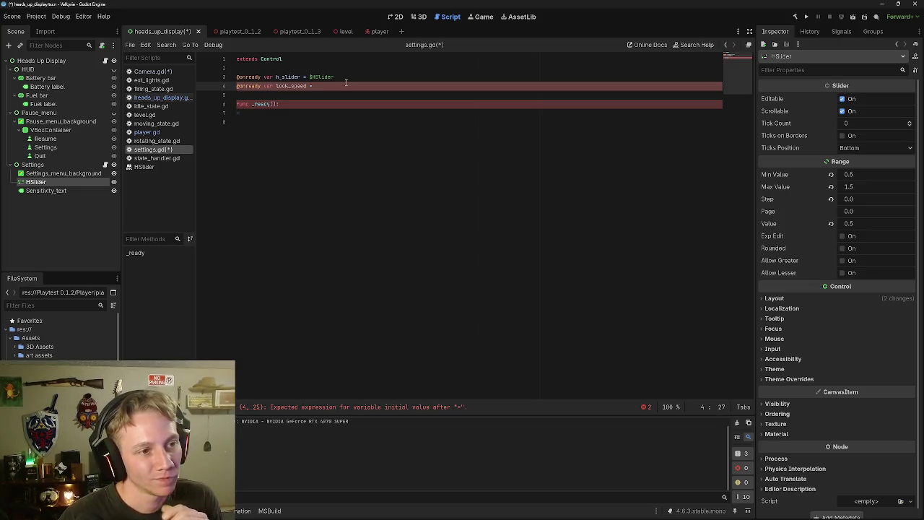
key(BackSpace)
key(BackSpace)
key(BackSpace)
key(BackSpace)
key(BackSpace)
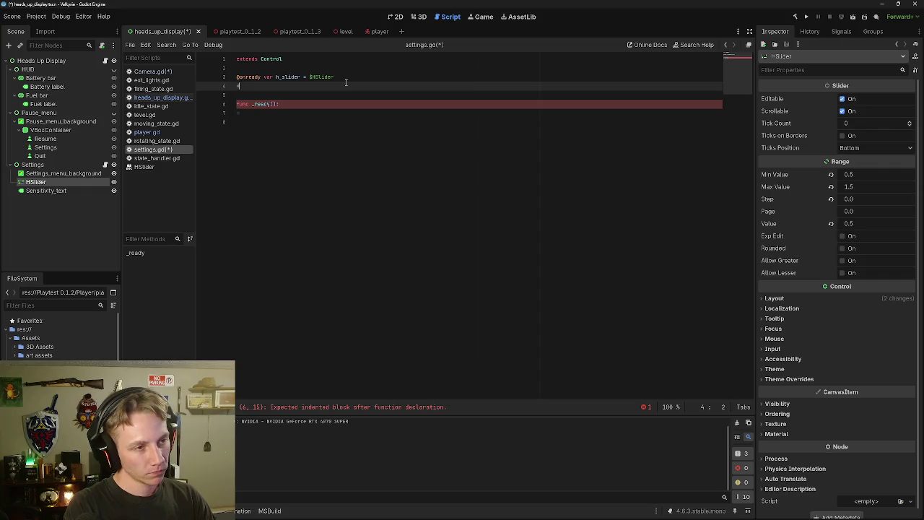
text(@onready)
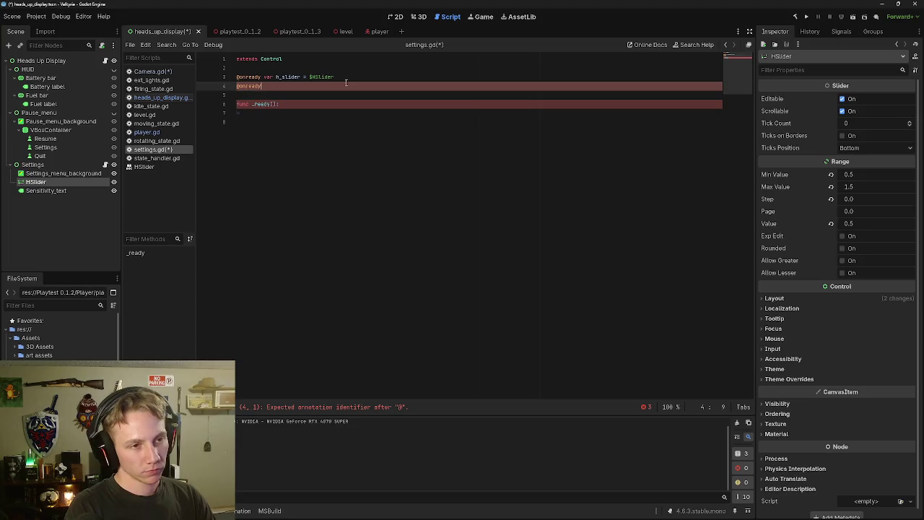
text( vay)
key(BackSpace)
text(r)
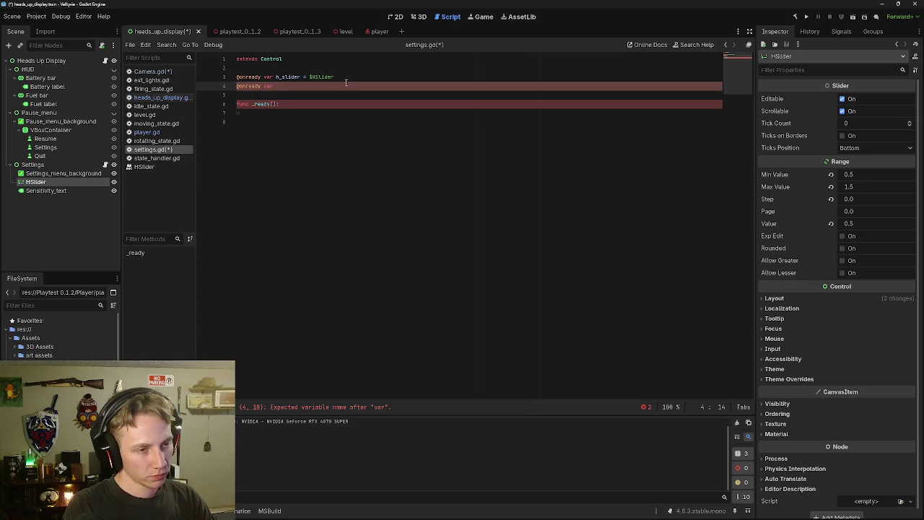
text(se)
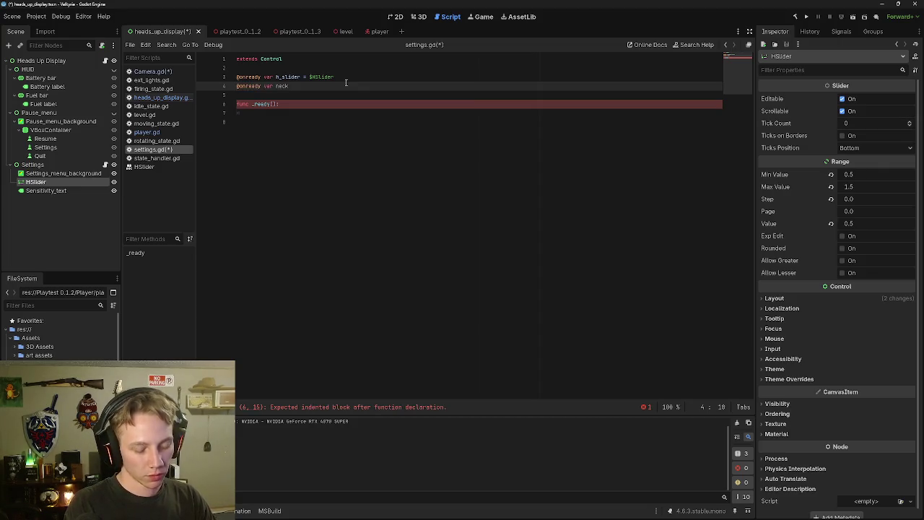
text( = )
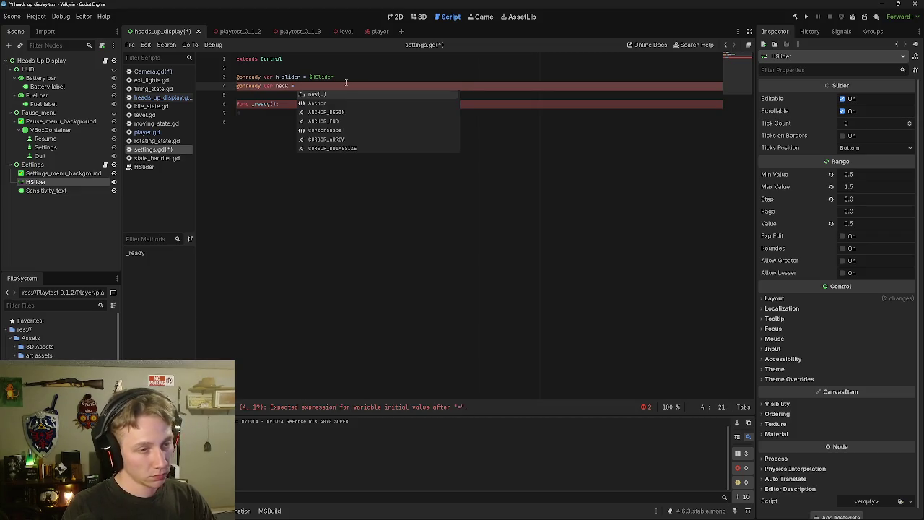
text($4)
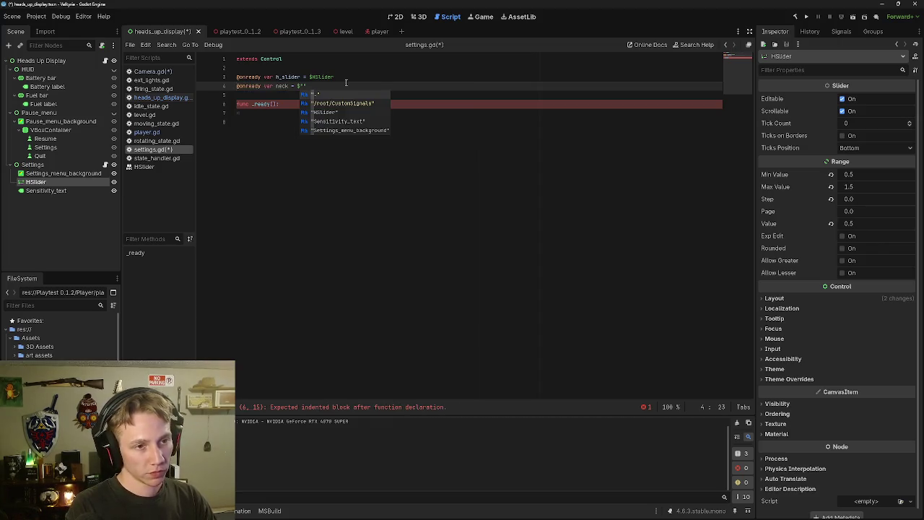
text(.)
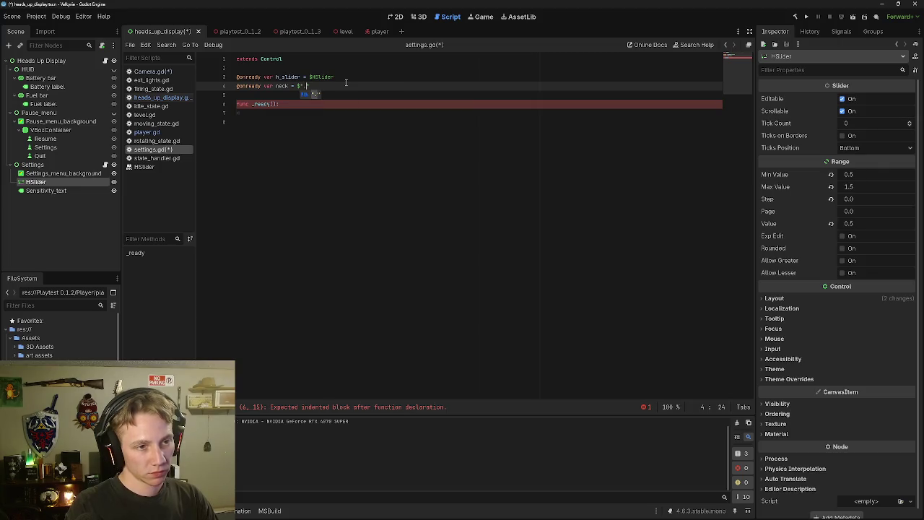
text(.)
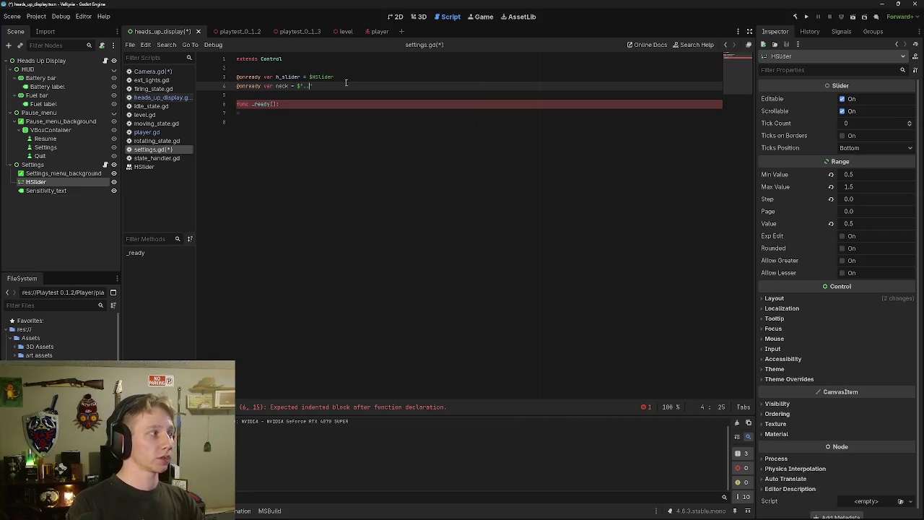
text(/)
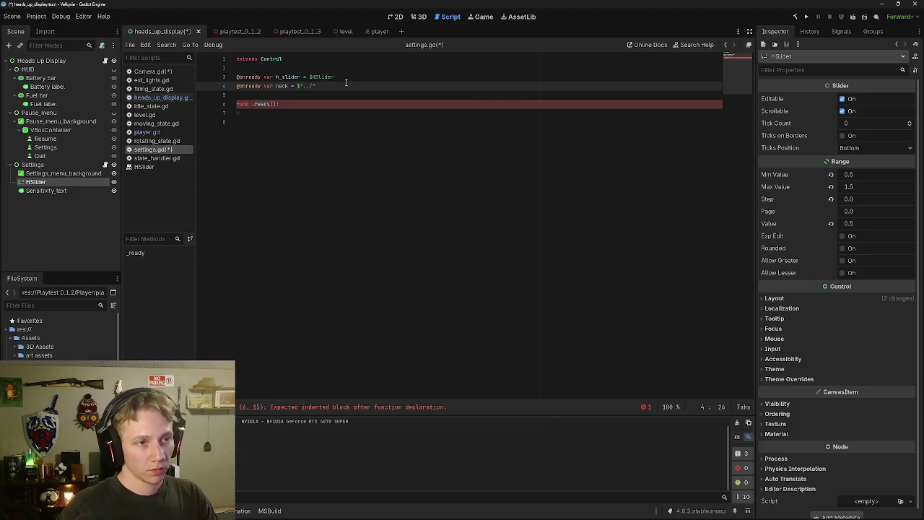
click(379, 31)
Drag the NeckPivot node from the Scene dock into heads_up_display.gd.
right_click(29, 77)
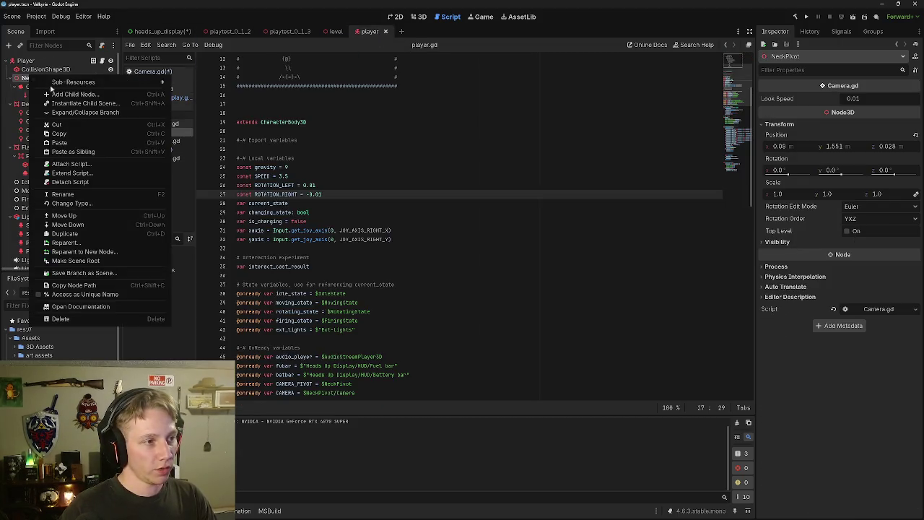
click(81, 134)
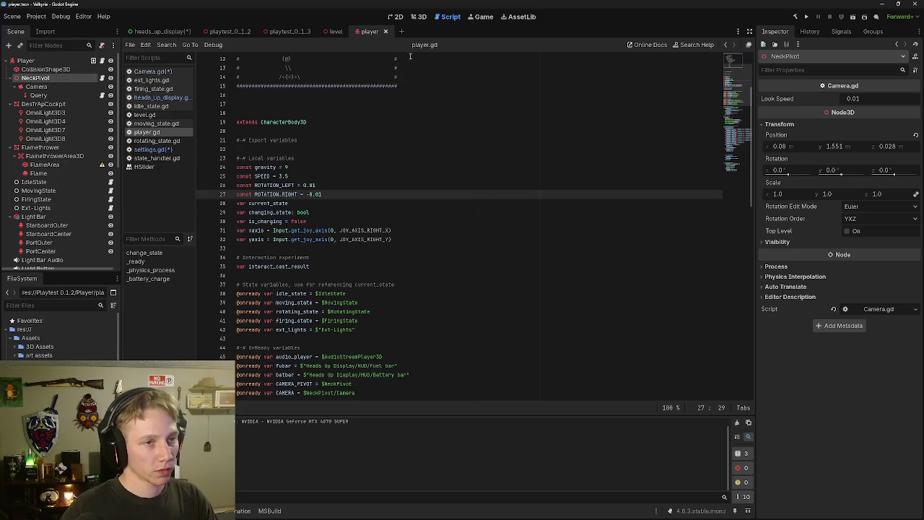
mouse_move(72, 78)
mouse_down()
mouse_move(29, 89)
mouse_move(125, 74)
mouse_move(169, 32)
mouse_move(189, 57)
mouse_move(318, 126)
mouse_move(189, 92)
mouse_move(155, 154)
mouse_move(274, 148)
mouse_move(280, 94)
mouse_move(272, 87)
mouse_move(287, 90)
mouse_move(269, 87)
mouse_up()
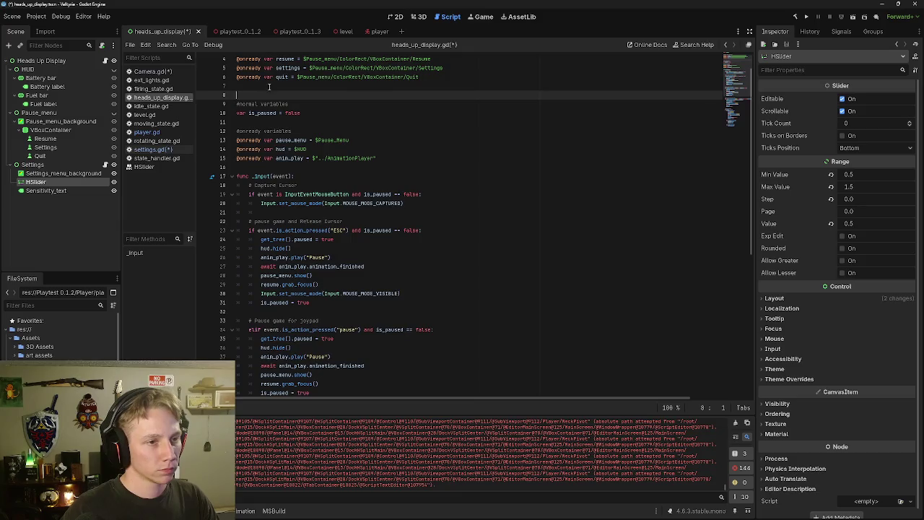
Undo the stray NeckPivot insertion in heads_up_display.gd.
scroll(316, 94, up, 1)
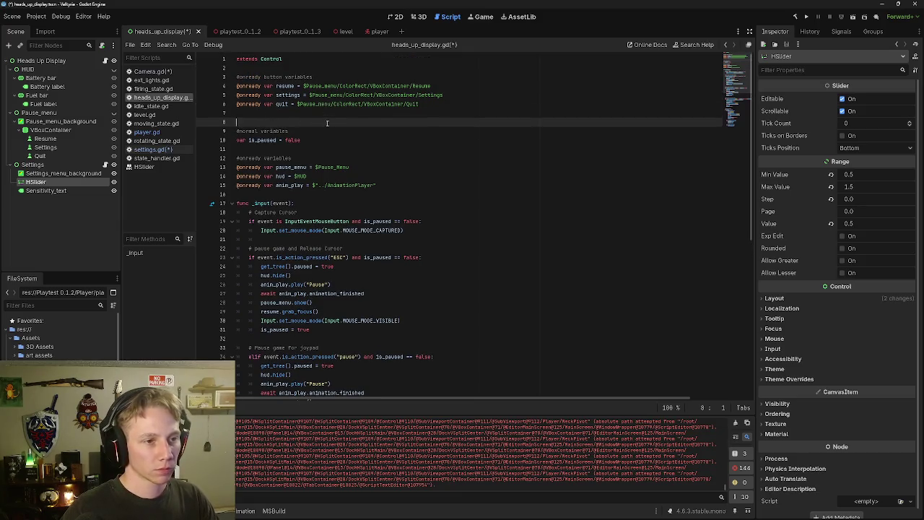
key(ctrl+z)
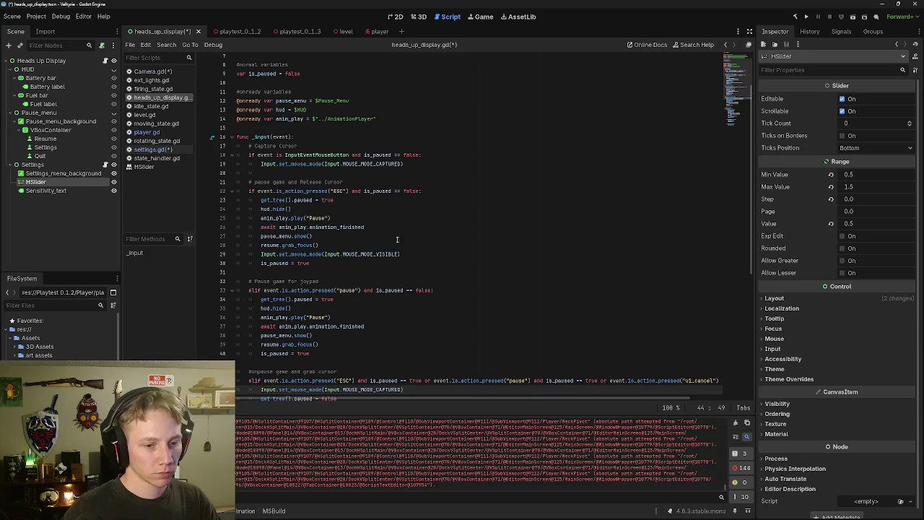
scroll(457, 361, down, 4)
click(360, 308)
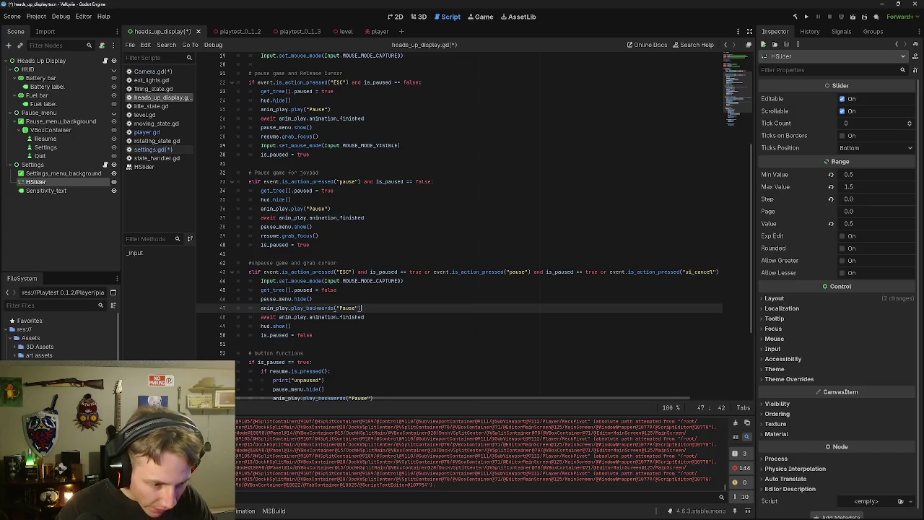
Follow the Settings node-not-found error from the Debugger, then clear the Debugger and Output logs.
key(alt+d)
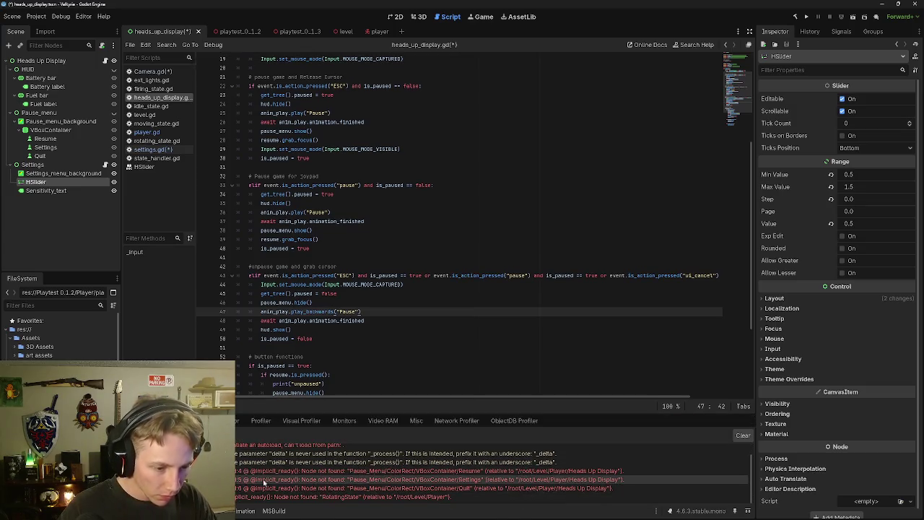
click(487, 482)
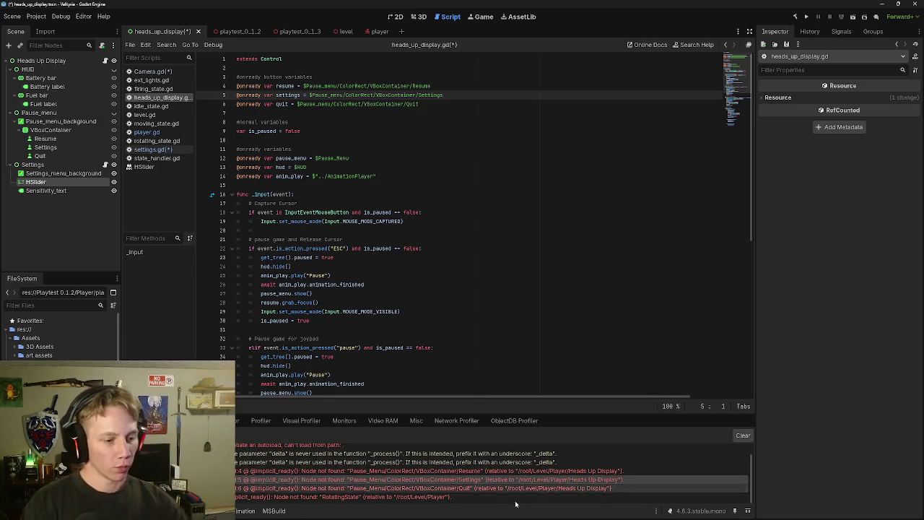
click(742, 435)
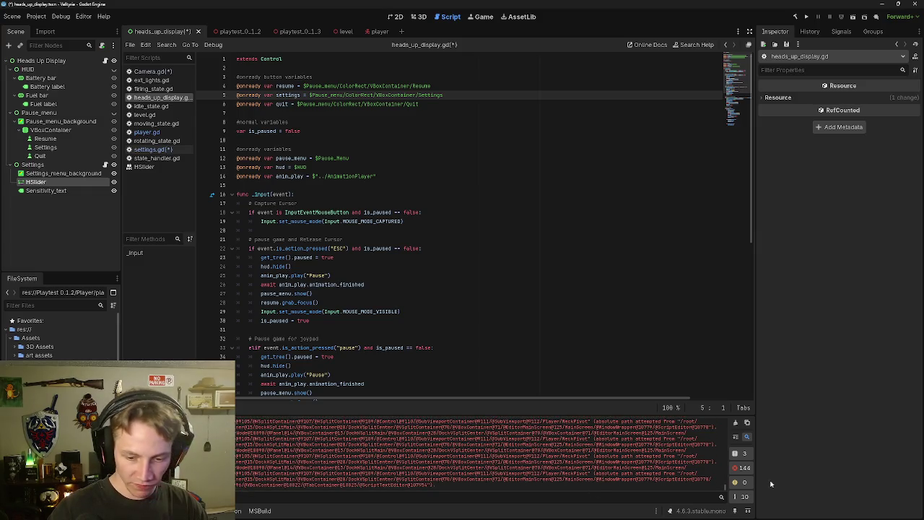
click(736, 423)
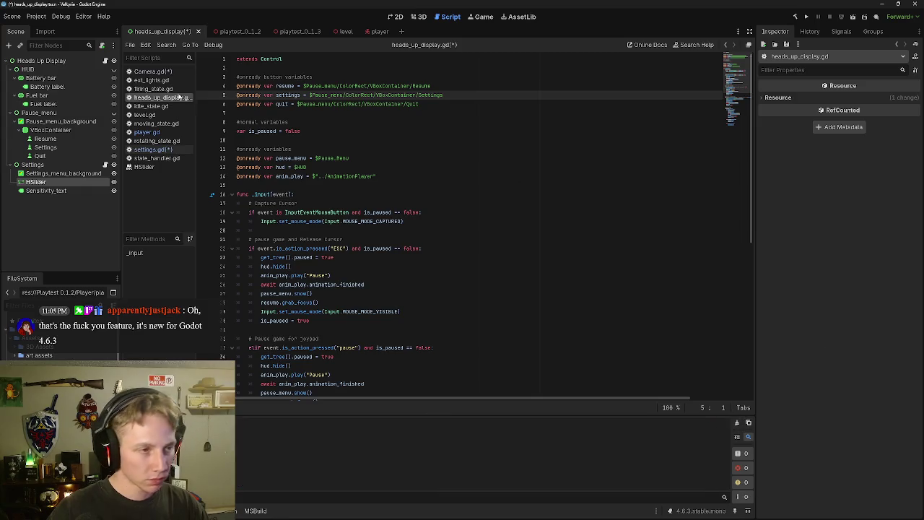
click(250, 32)
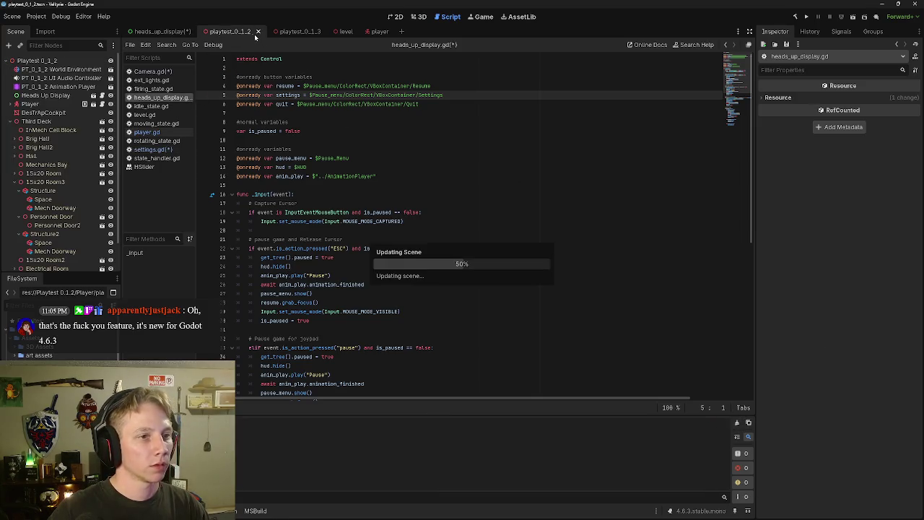
click(159, 31)
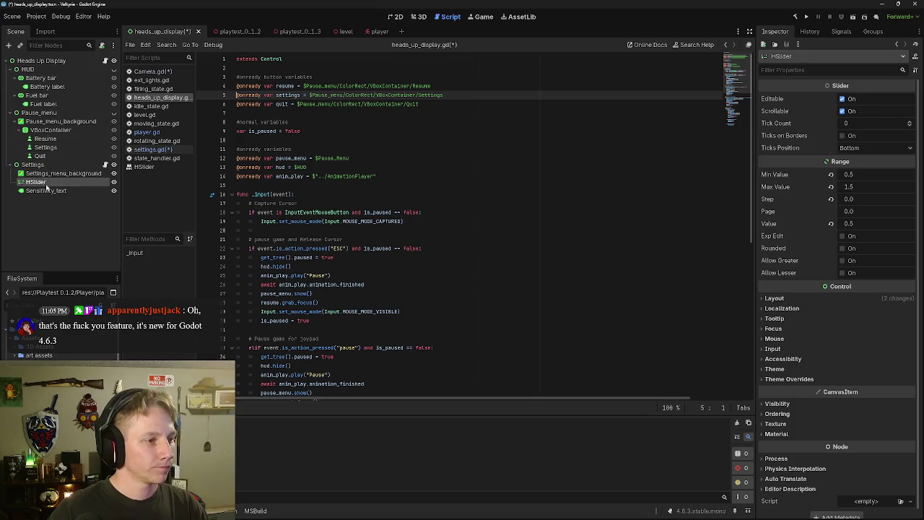
click(105, 166)
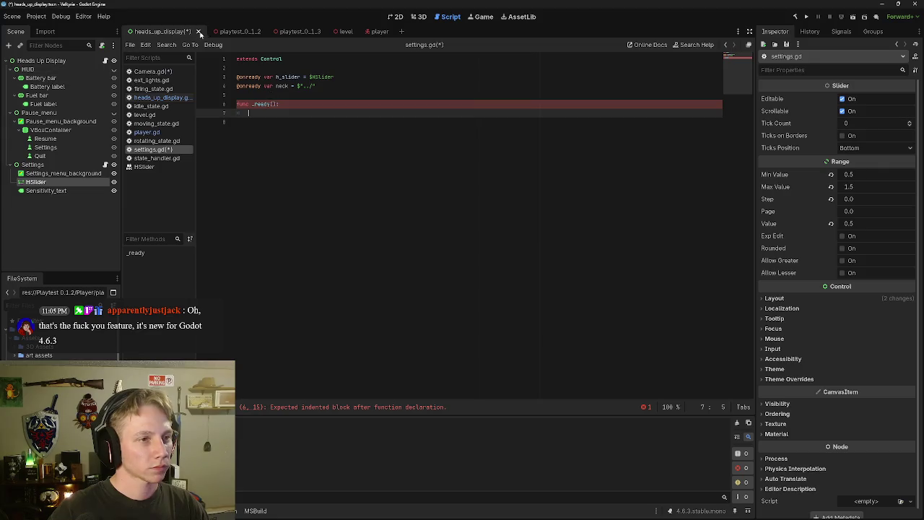
click(368, 32)
mouse_move(58, 79)
mouse_down()
mouse_move(101, 91)
mouse_move(345, 105)
mouse_move(235, 104)
mouse_up()
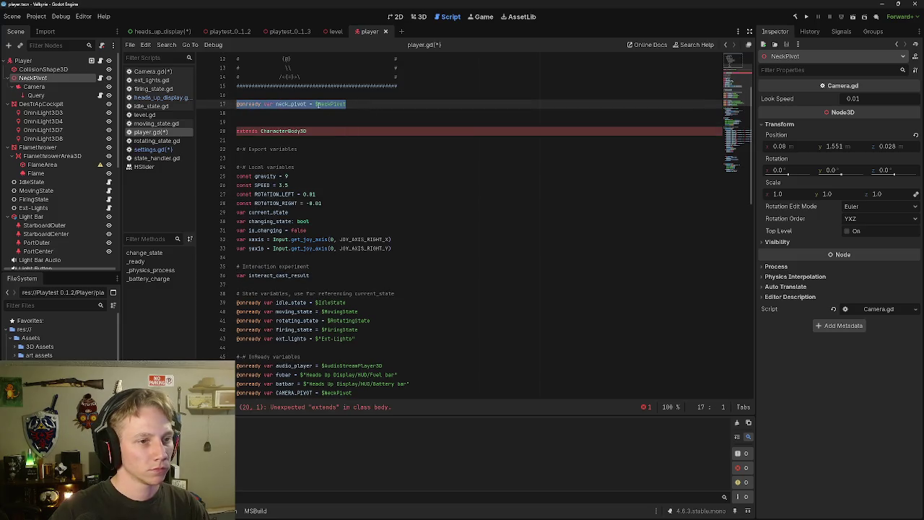
click(346, 104)
Try replacing the $NeckPivot path with LOOK_SPEED, then undo the change.
drag(345, 104, 319, 104)
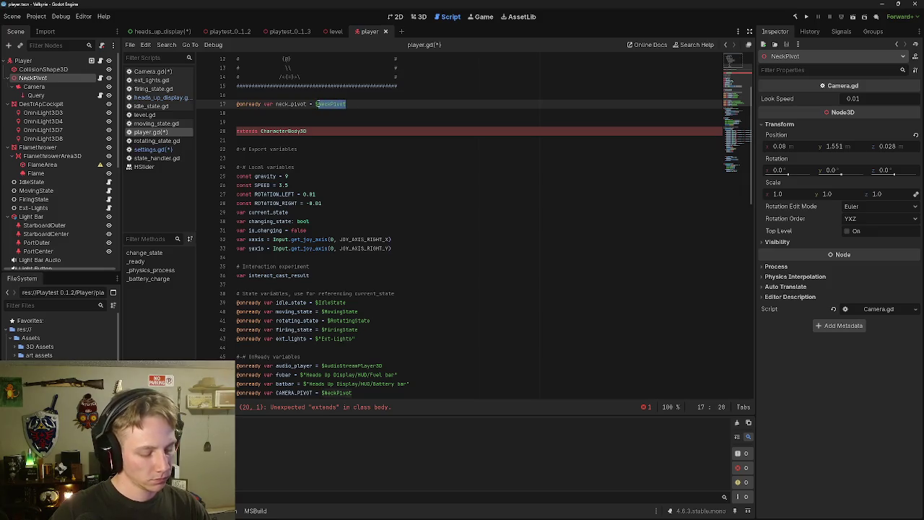
text(LOOK_SPEED)
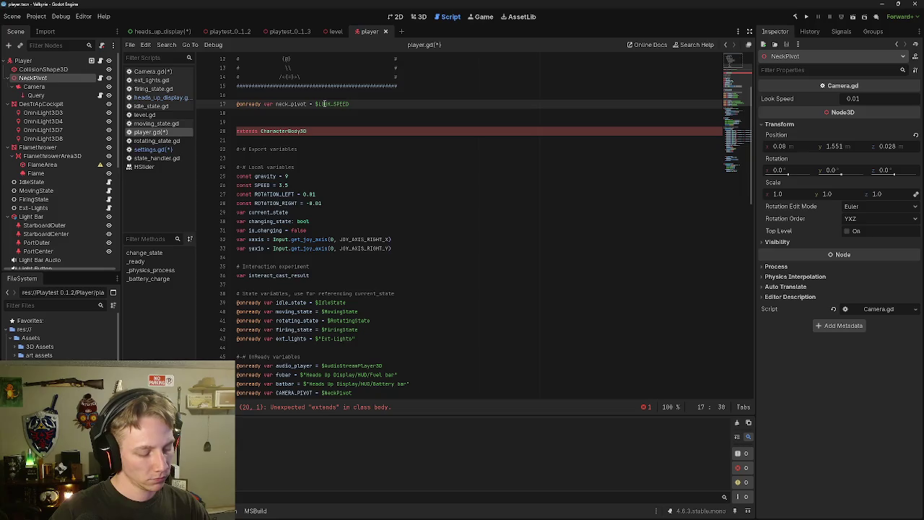
key(ctrl+z)
key(ctrl+z)
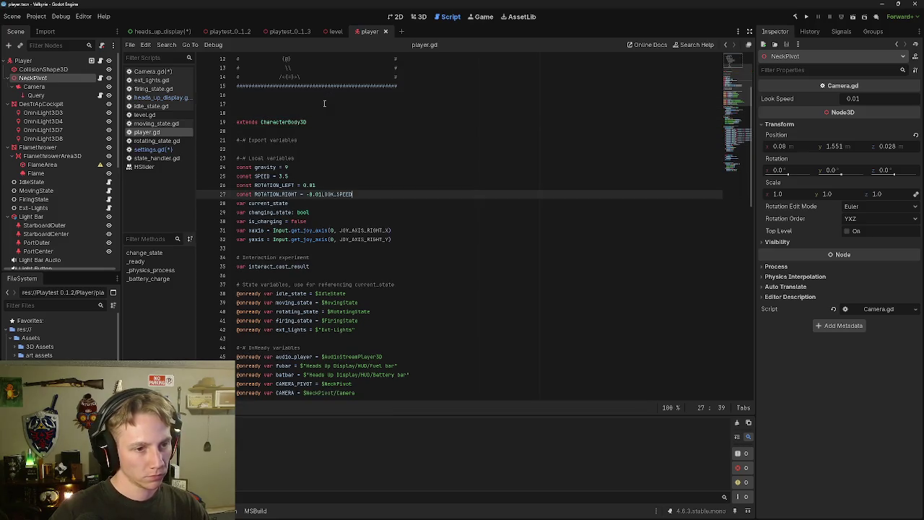
key(ctrl+z)
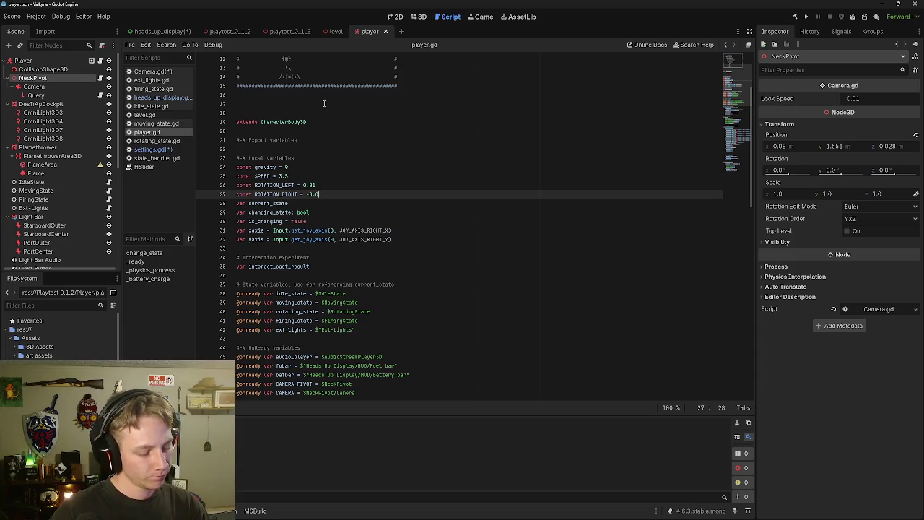
text(1LOOK_SPEED)
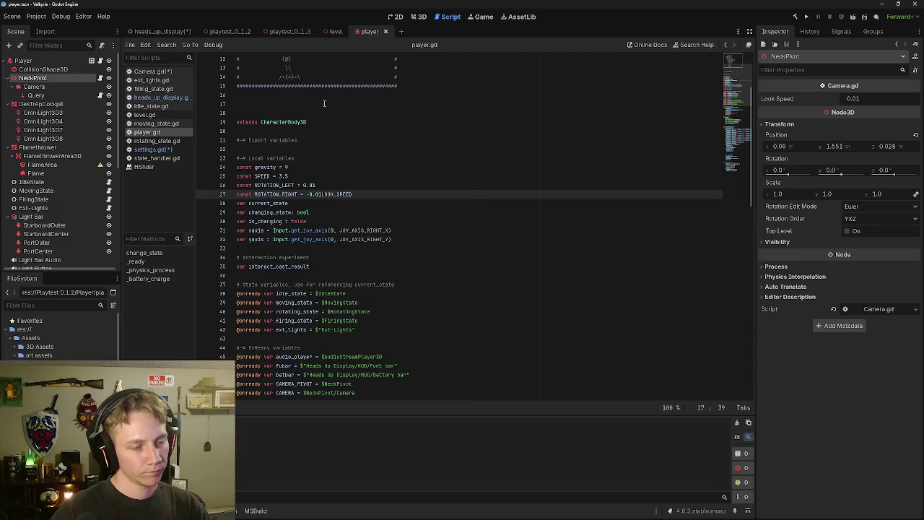
key(ctrl+z)
Re-insert the NeckPivot reference, then delete the neck_pivot lines and leftover blank line.
click(282, 103)
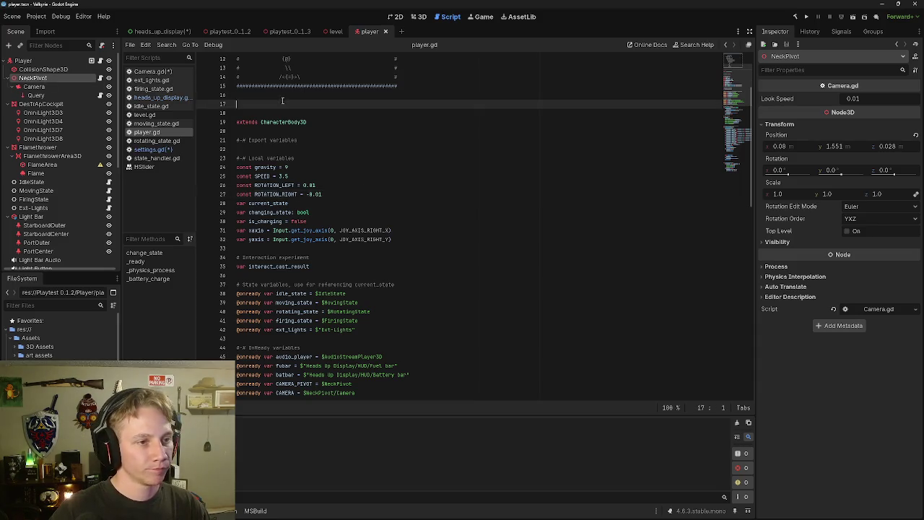
drag(29, 78, 257, 106)
key(Right)
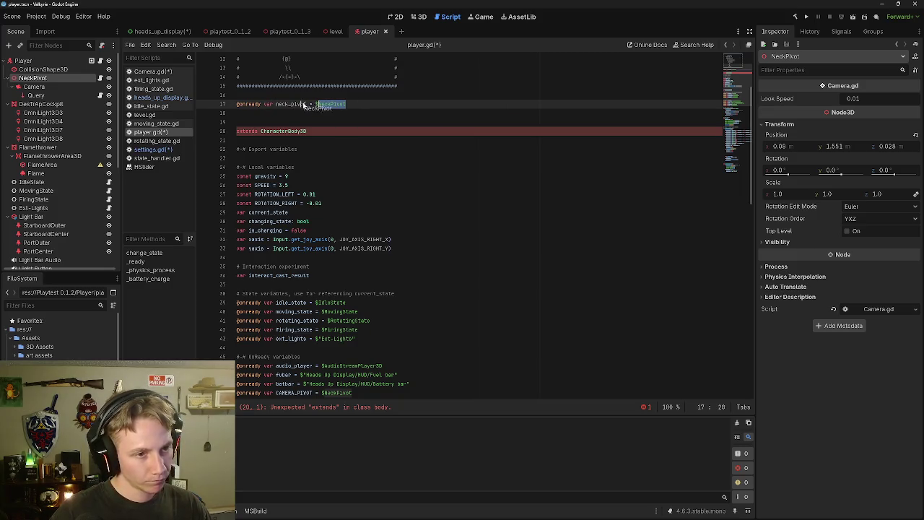
drag(331, 103, 238, 94)
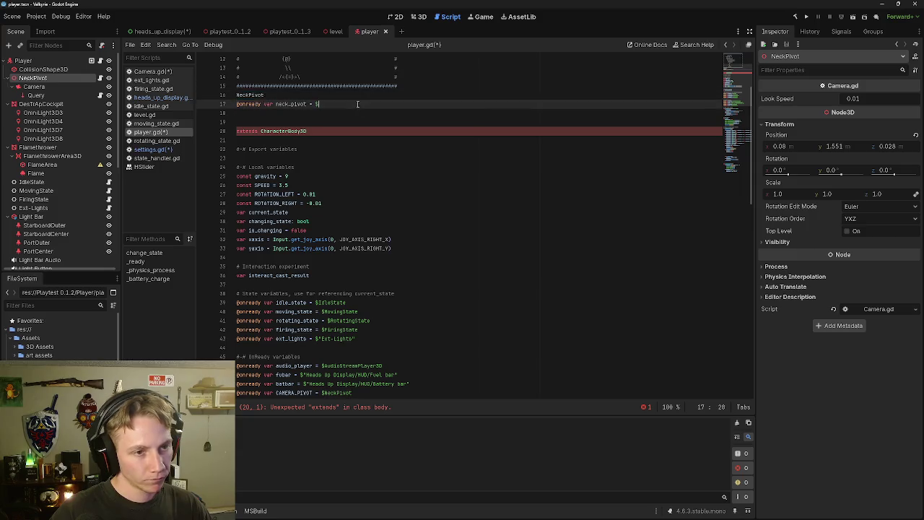
key(BackSpace)
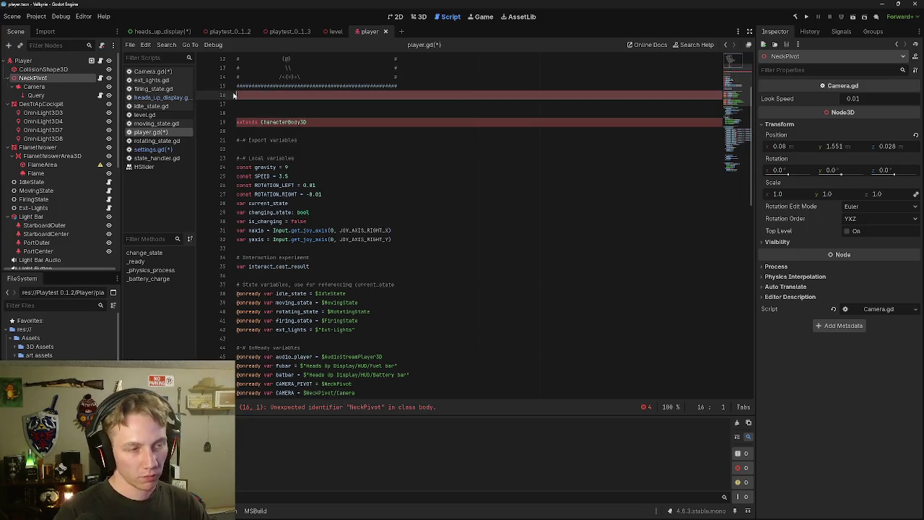
key(BackSpace)
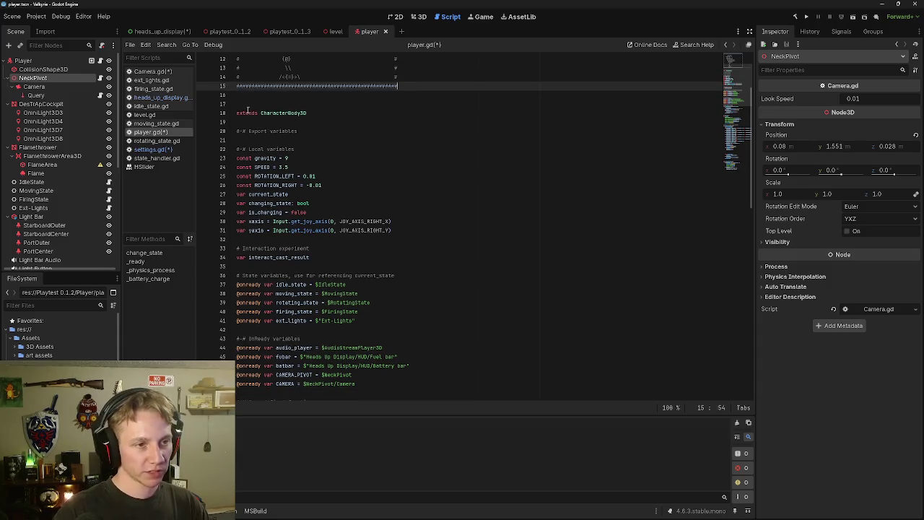
In settings.gd, extend the neck variable's path to $"../NeckPivot".
click(164, 31)
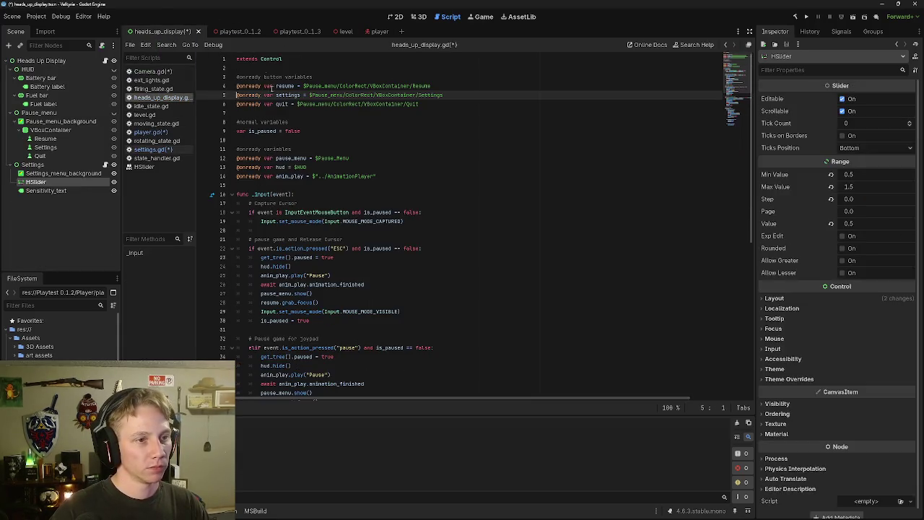
click(153, 150)
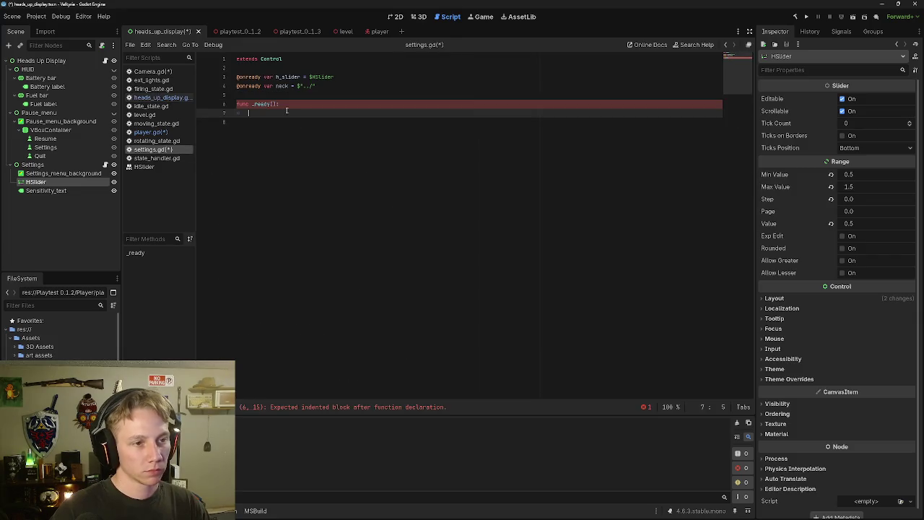
click(317, 85)
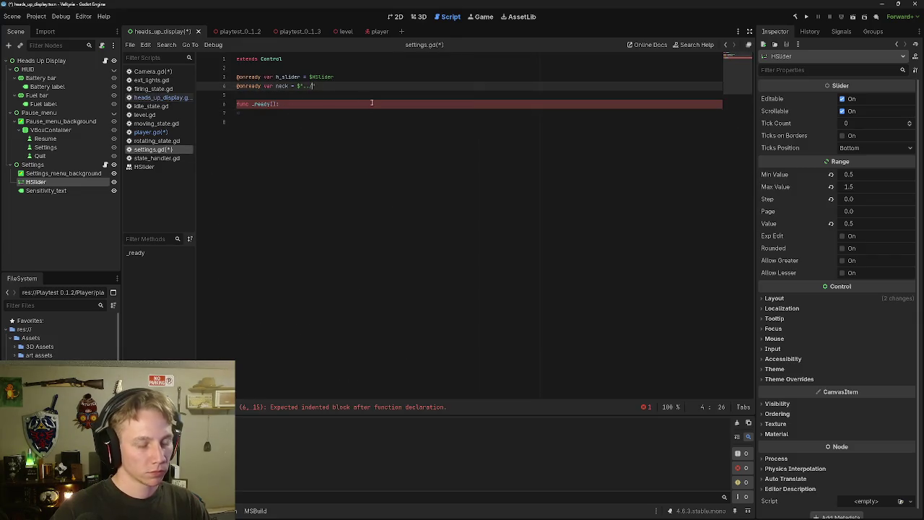
text(NeckPivot)
Start a neck. line inside _ready() and fix the dot in the NeckPivot path.
click(328, 117)
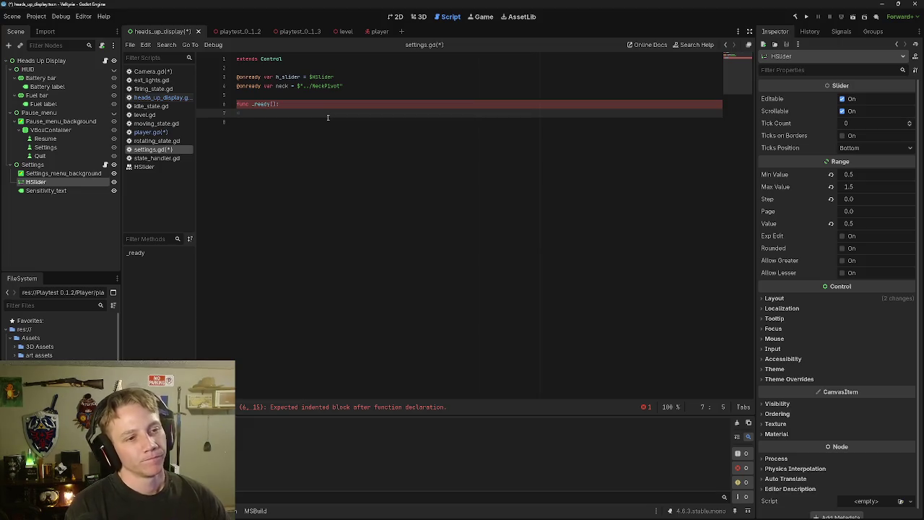
text(neck)
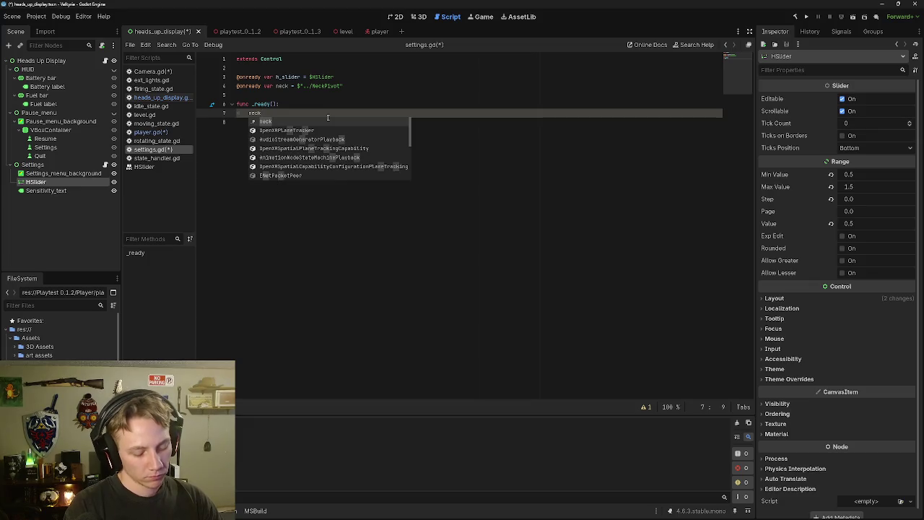
text(.va)
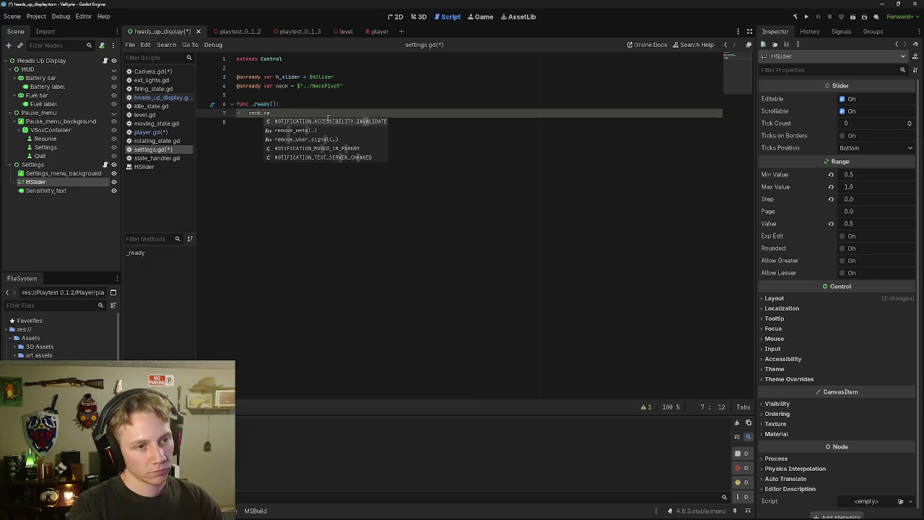
key(BackSpace)
key(BackSpace)
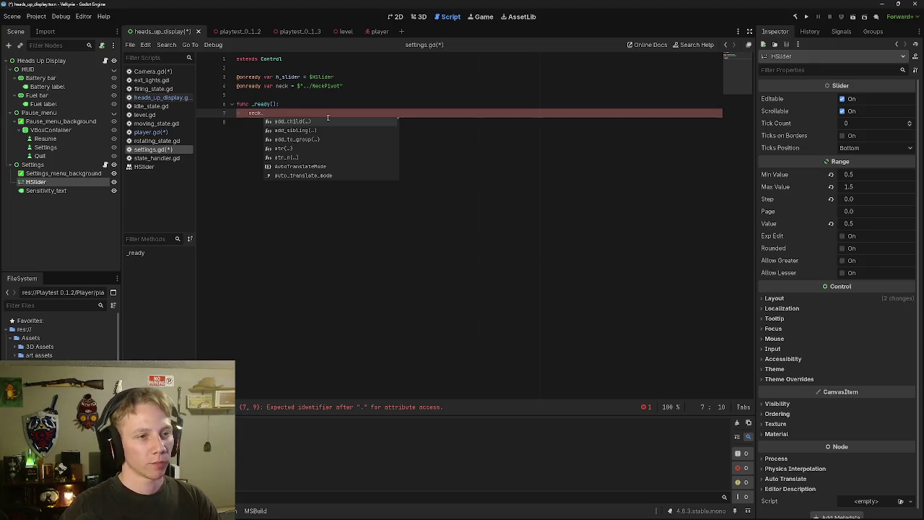
click(308, 86)
text(.)
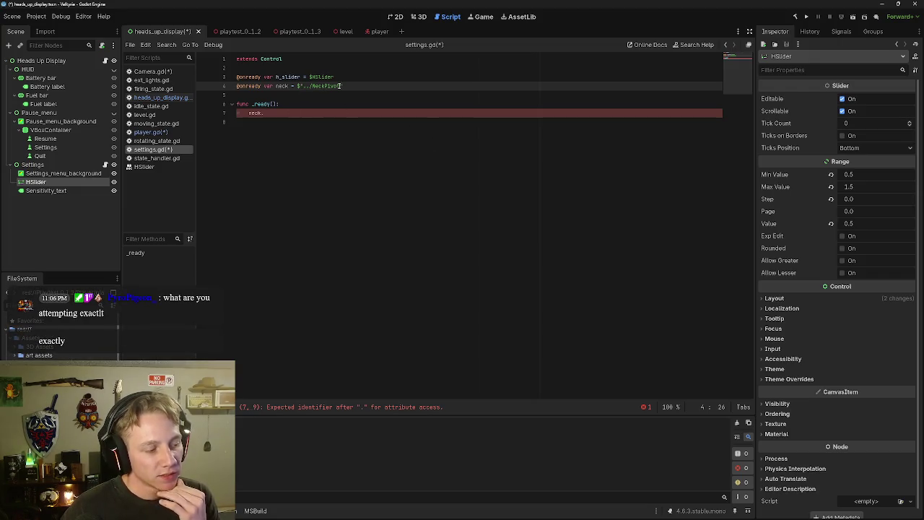
drag(345, 85, 273, 86)
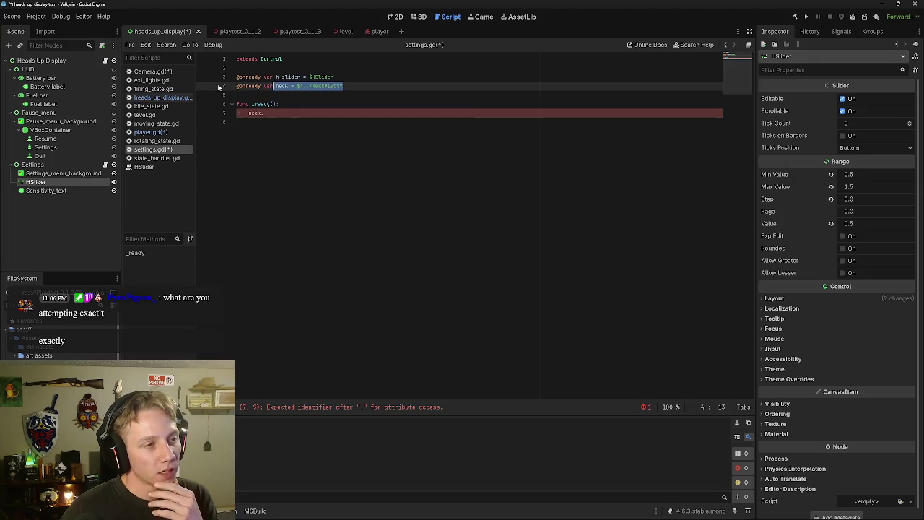
click(369, 31)
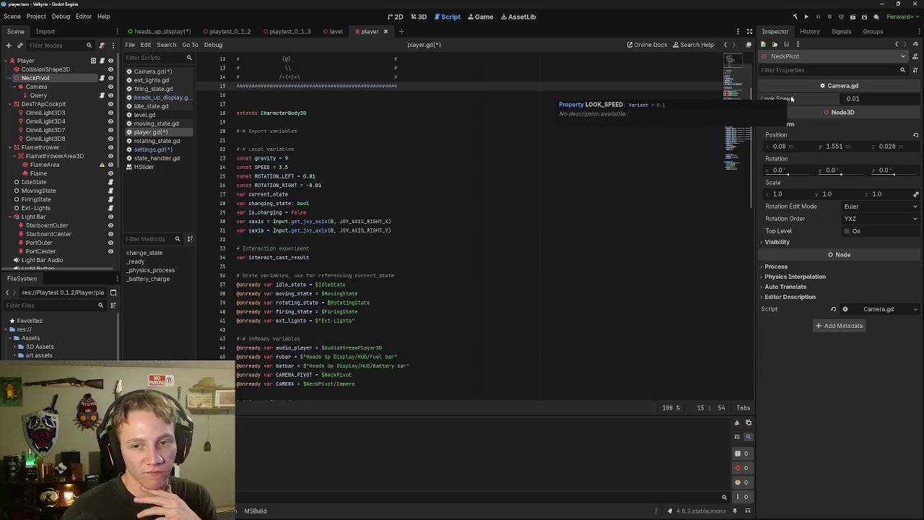
click(334, 30)
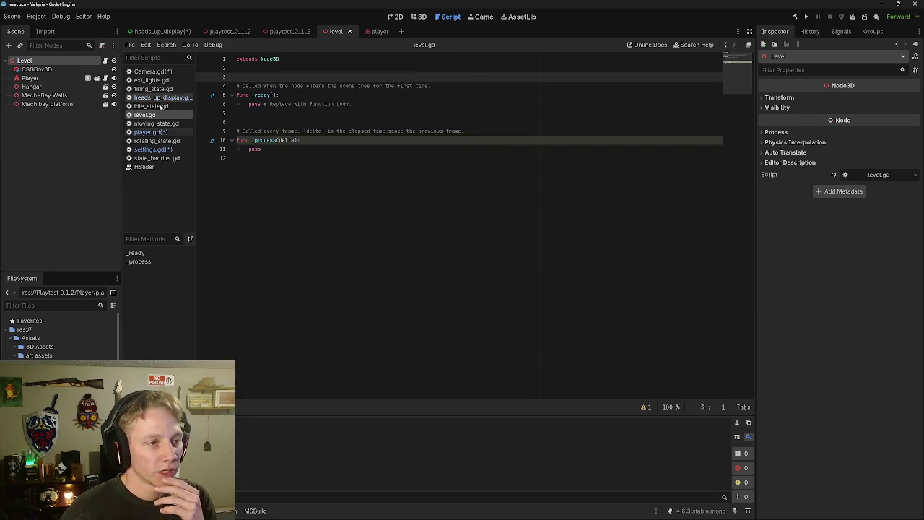
click(152, 149)
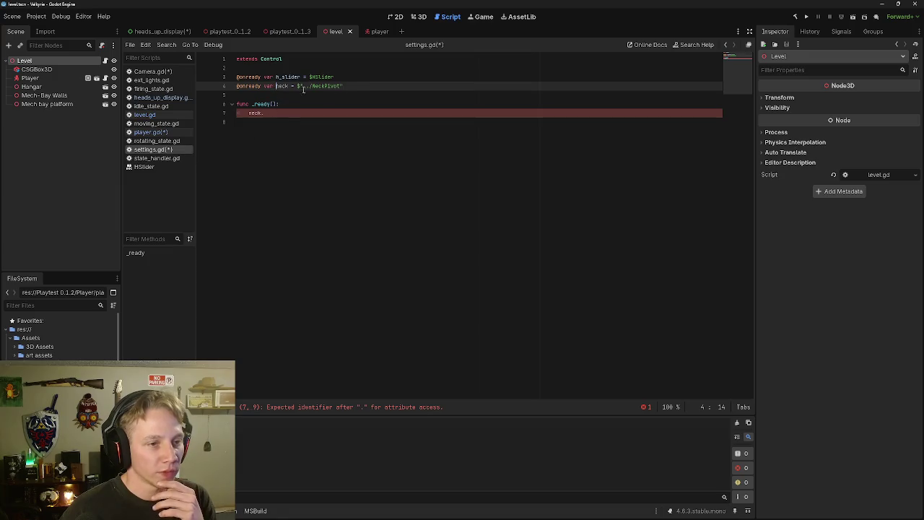
drag(343, 86, 240, 87)
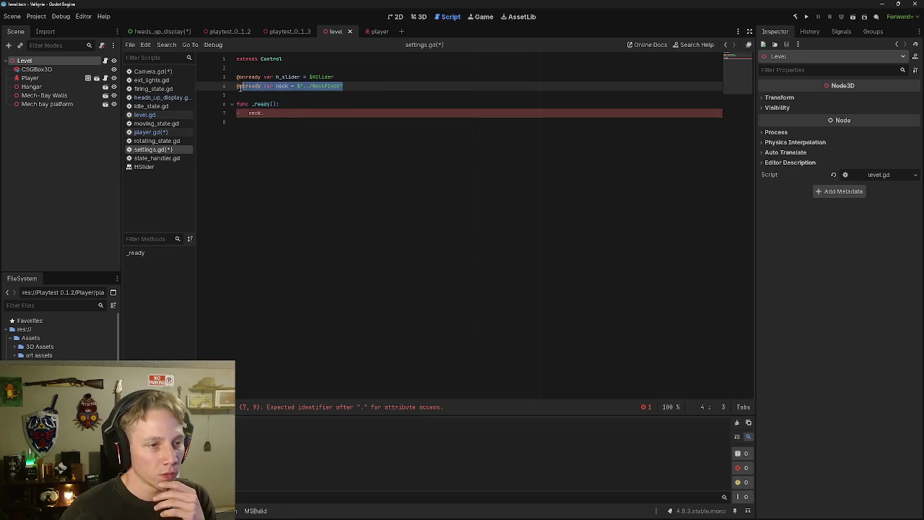
click(280, 123)
click(274, 114)
key(shift+Home)
click(274, 114)
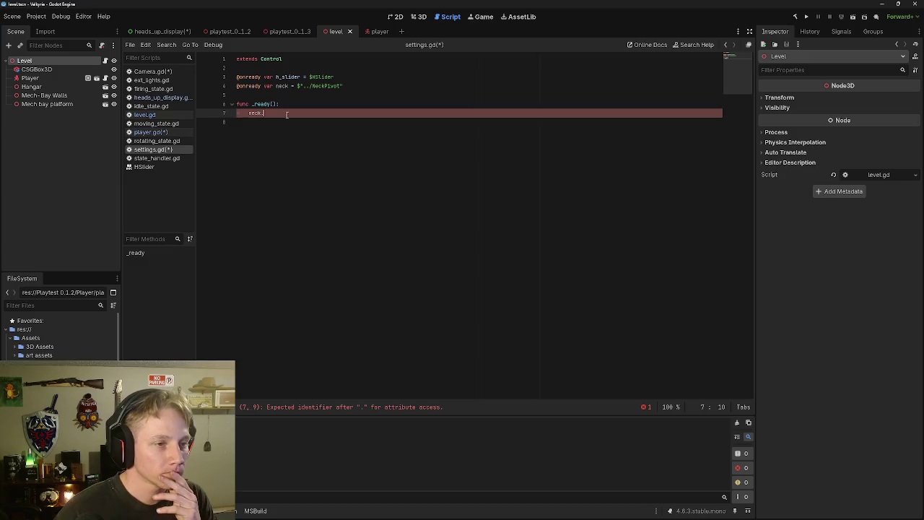
click(375, 33)
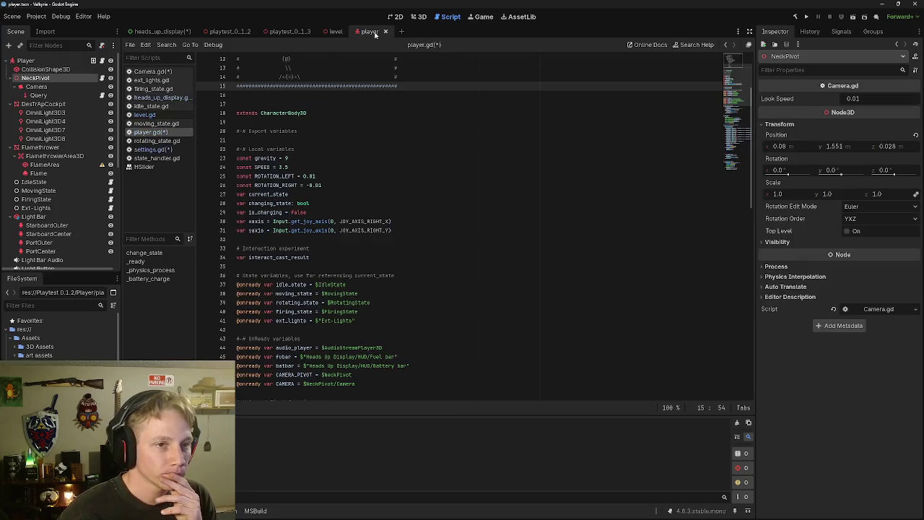
click(334, 32)
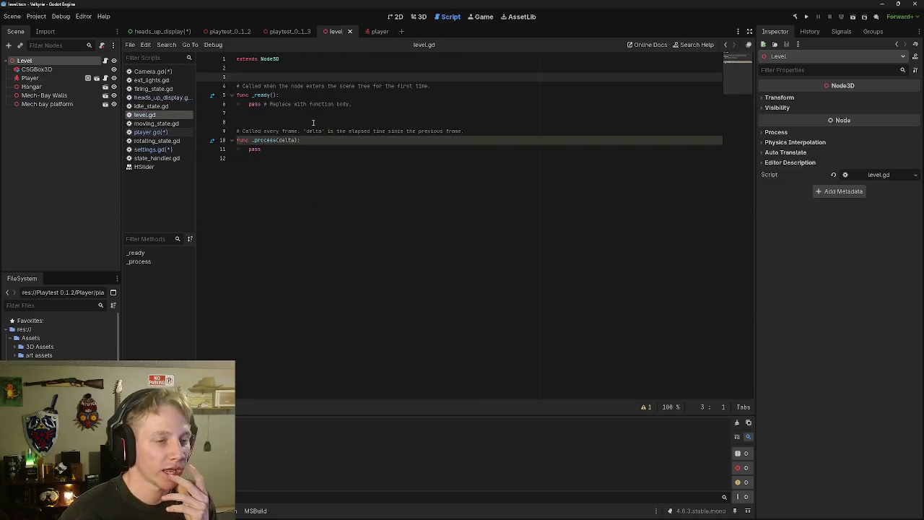
click(153, 150)
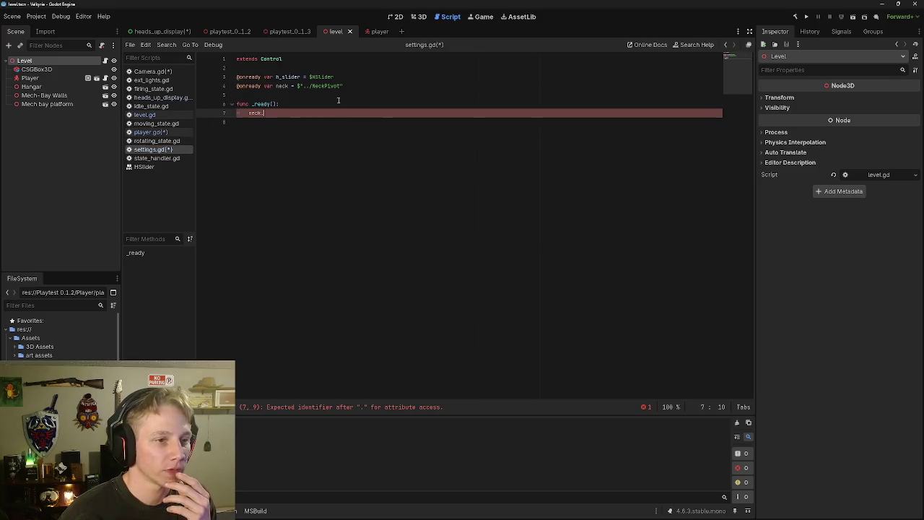
click(312, 86)
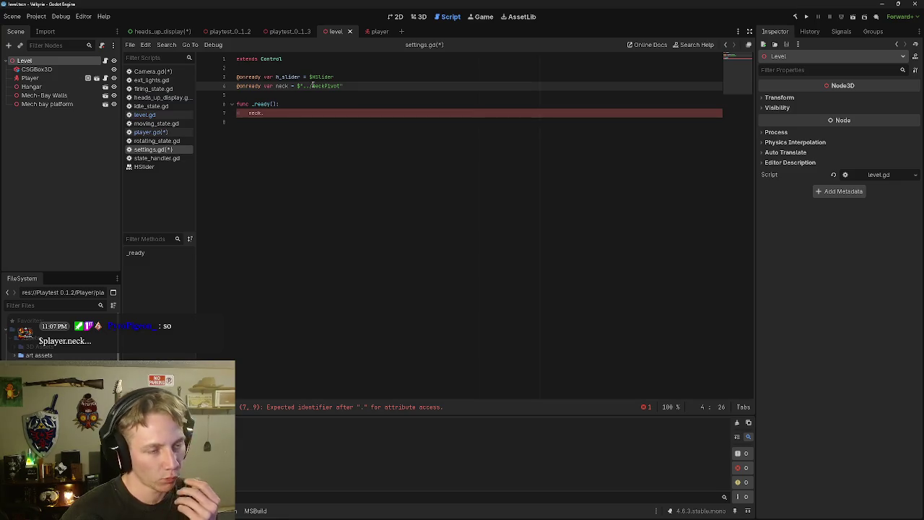
drag(342, 86, 304, 86)
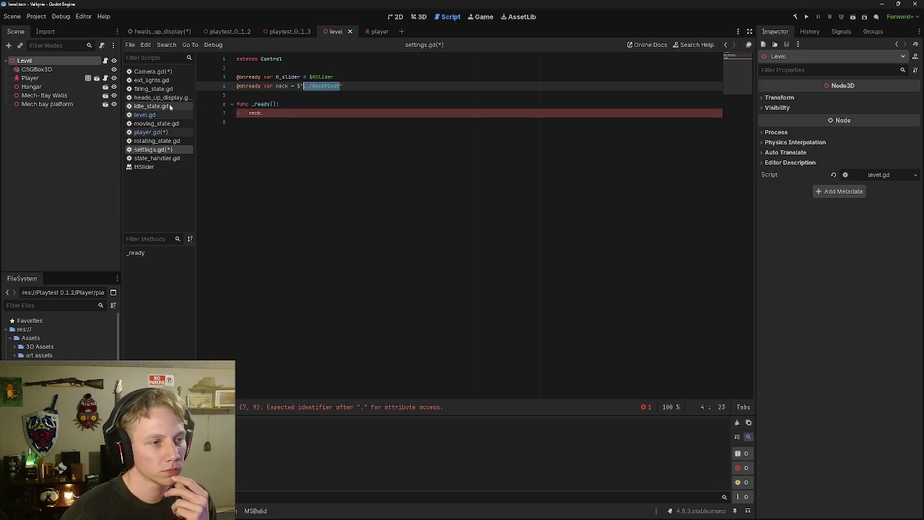
click(169, 107)
click(166, 123)
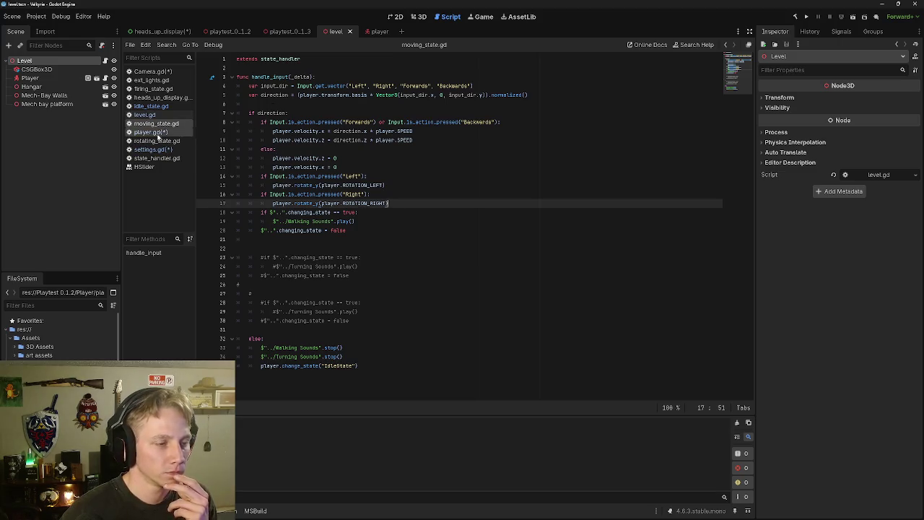
click(153, 149)
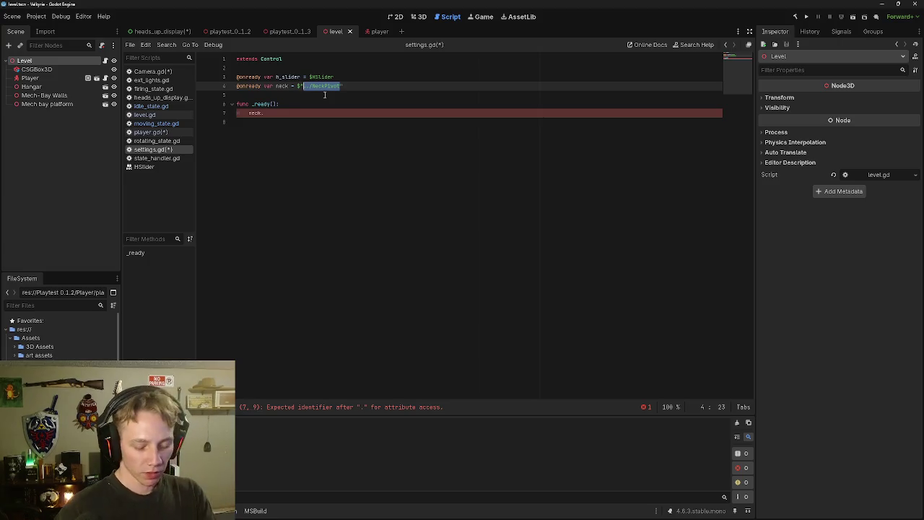
key(BackSpace)
text(pla)
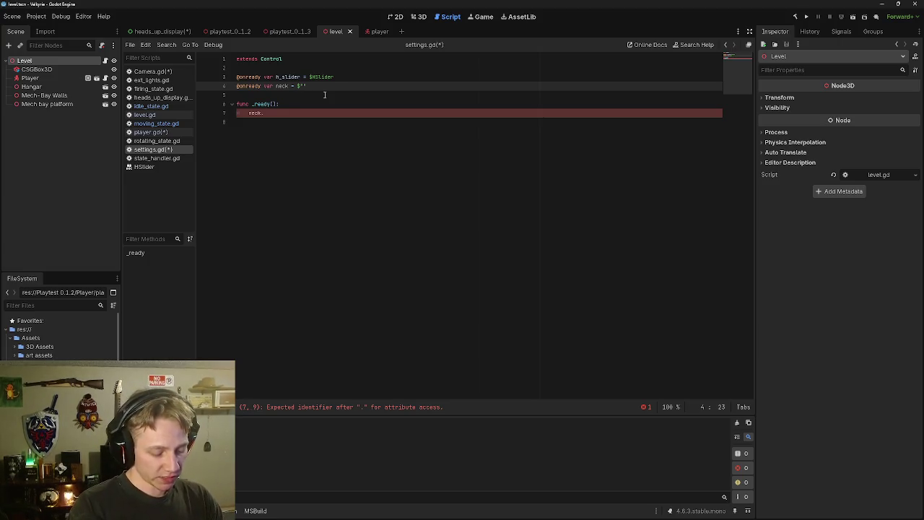
text(yer.)
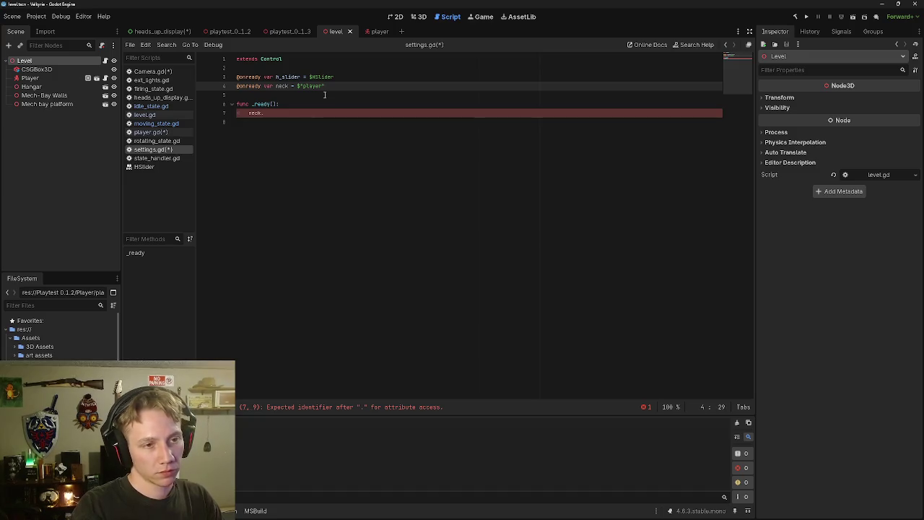
text(neck)
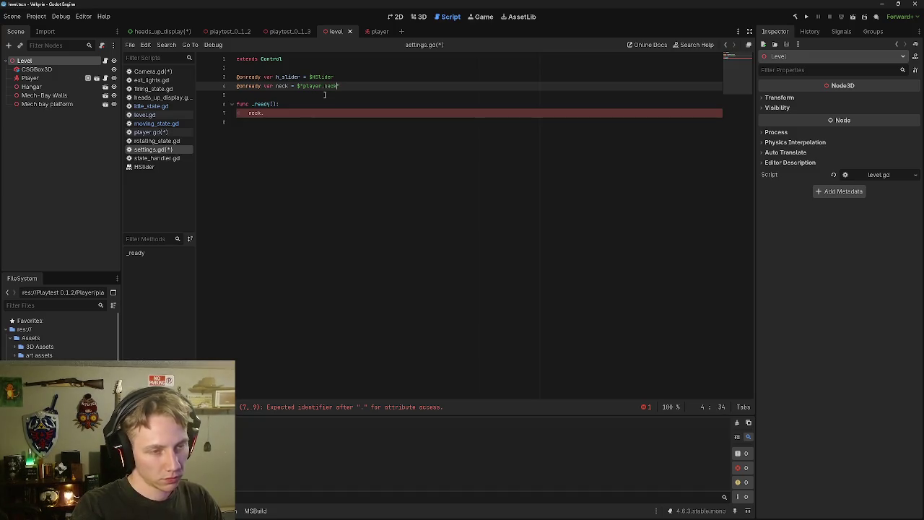
key(BackSpace)
key(BackSpace)
key(BackSpace)
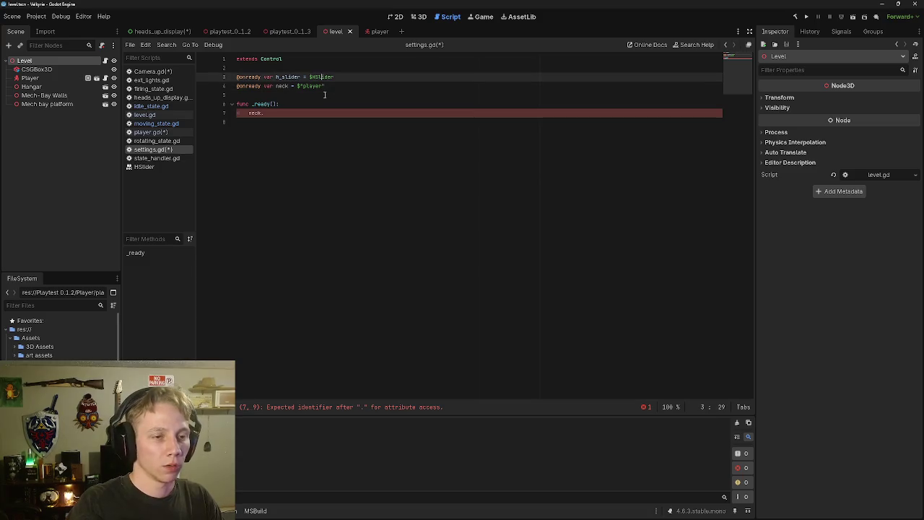
key(BackSpace)
key(BackSpace)
key(BackSpace)
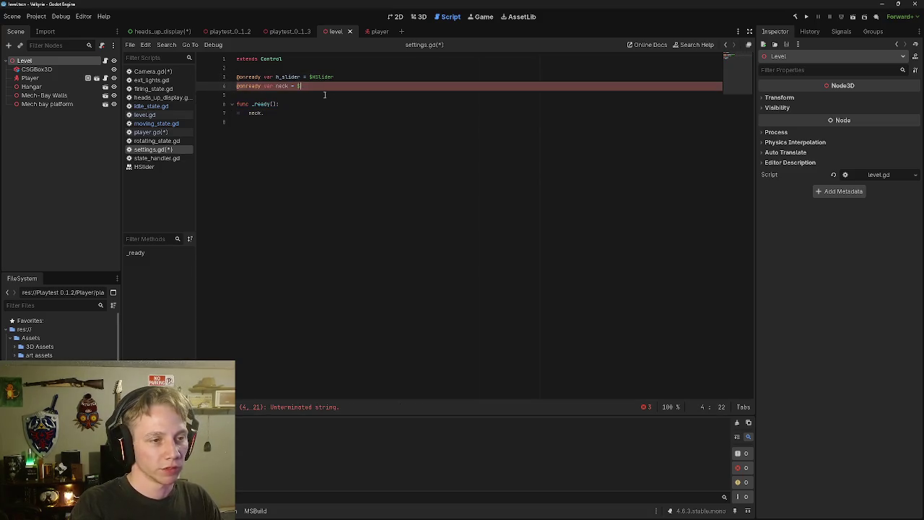
key(BackSpace)
key(BackSpace)
key(BackSpace)
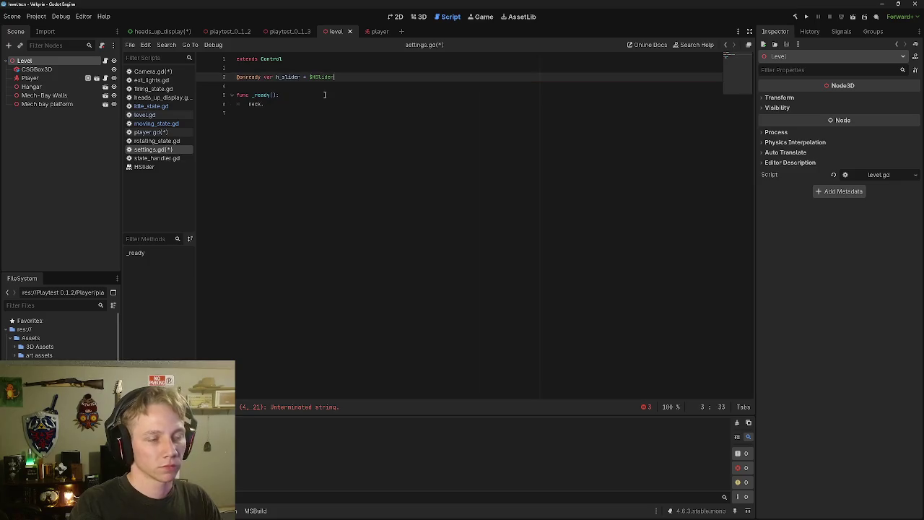
Replace the neck. line in _ready() with $player.look.
click(324, 94)
key(Down)
key(BackSpace)
key(BackSpace)
key(BackSpace)
text(P)
key(BackSpace)
text(pla)
key(BackSpace)
key(BackSpace)
key(BackSpace)
text($)
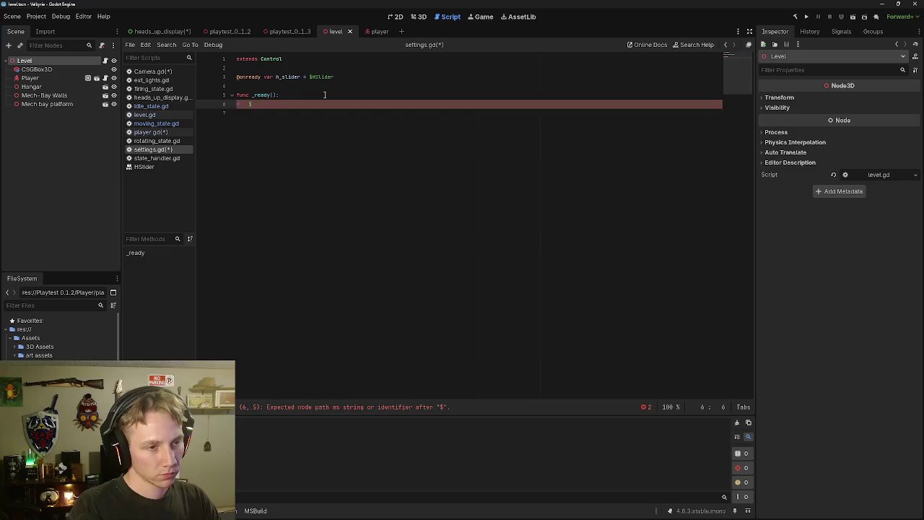
text(playerm)
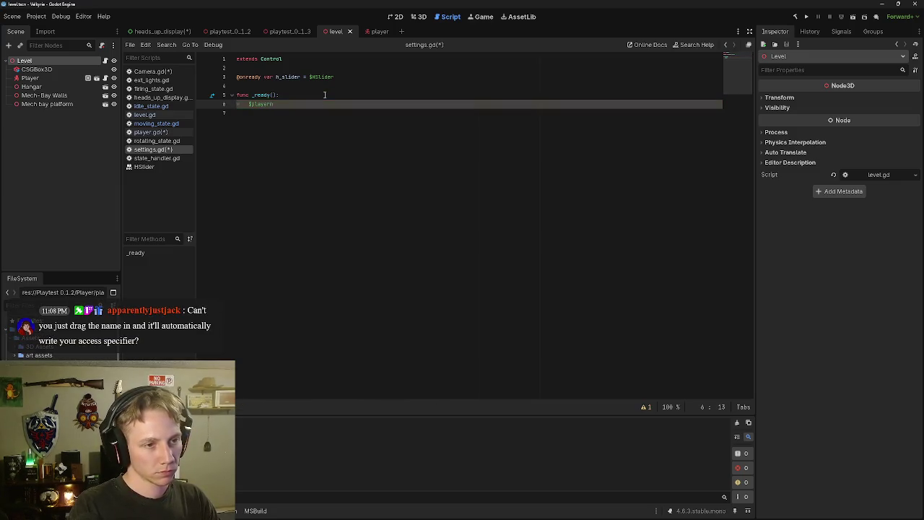
key(BackSpace)
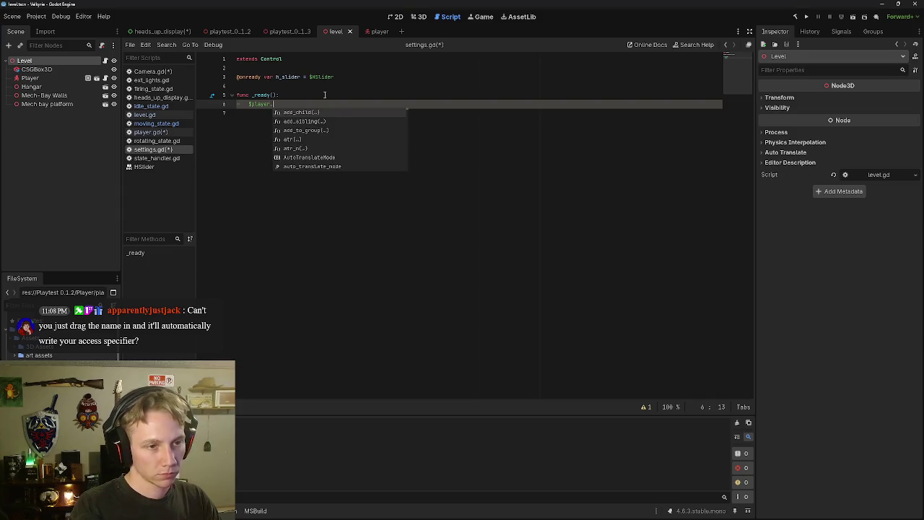
text(l)
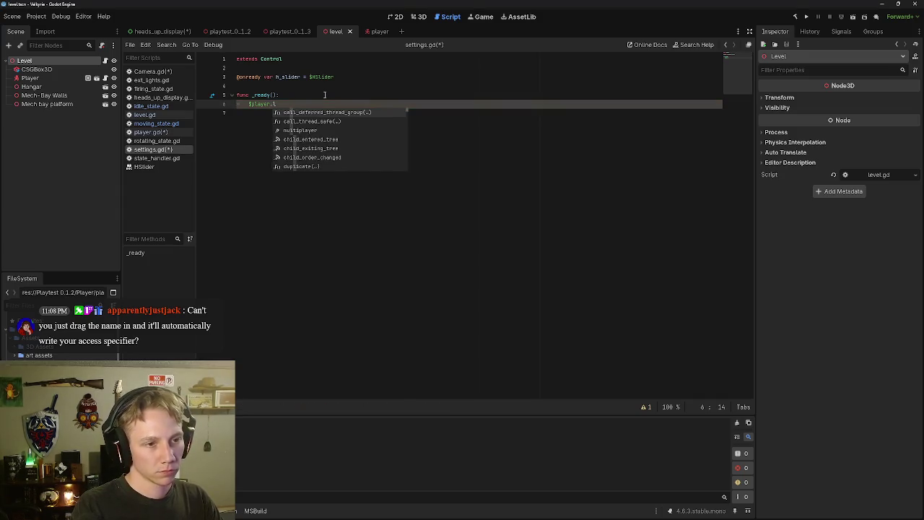
text(ook)
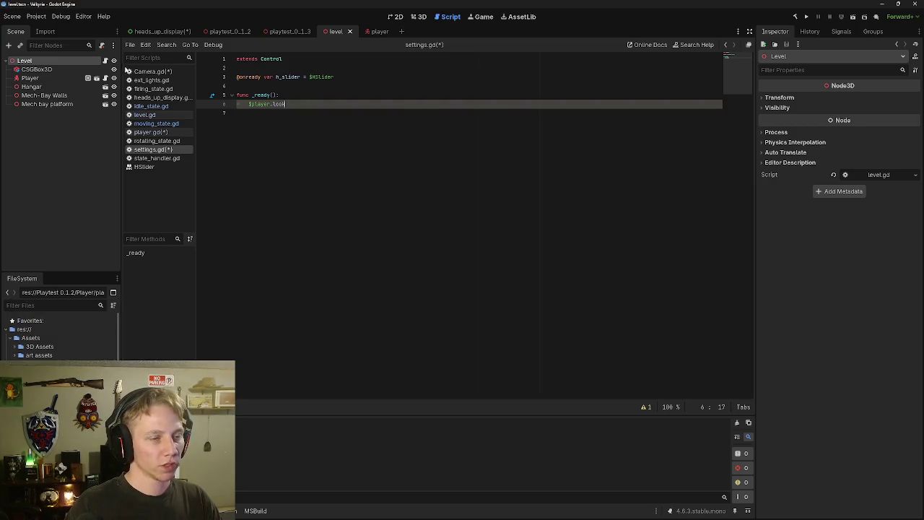
click(384, 31)
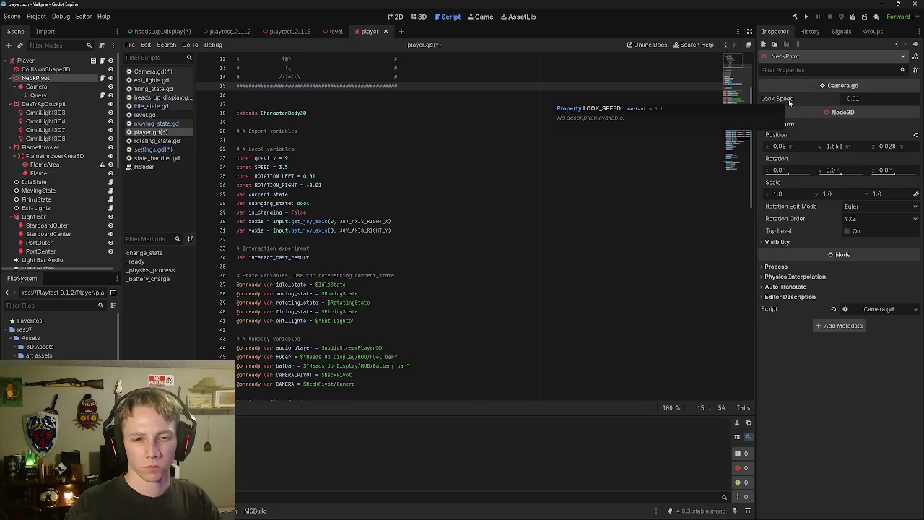
Copy the Look Speed property path and change the _ready line in settings.gd to $player.LOOK_SPEED.
right_click(789, 102)
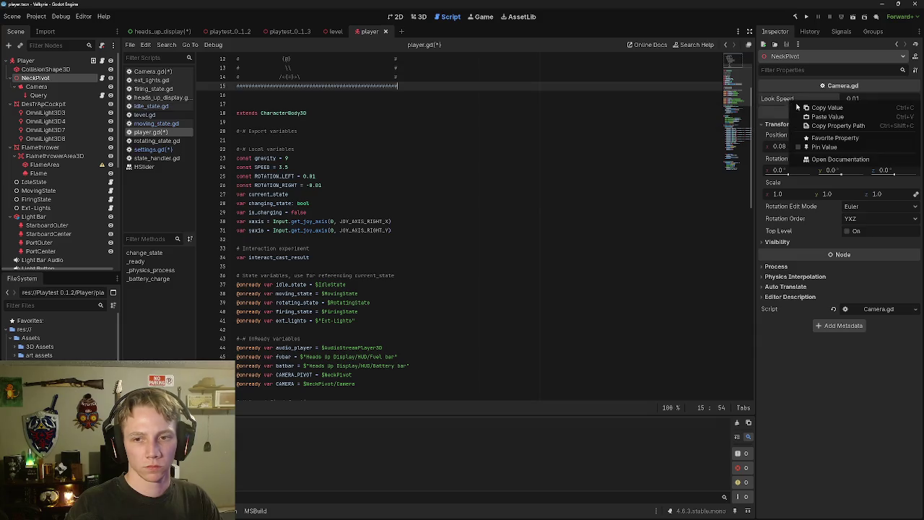
click(832, 126)
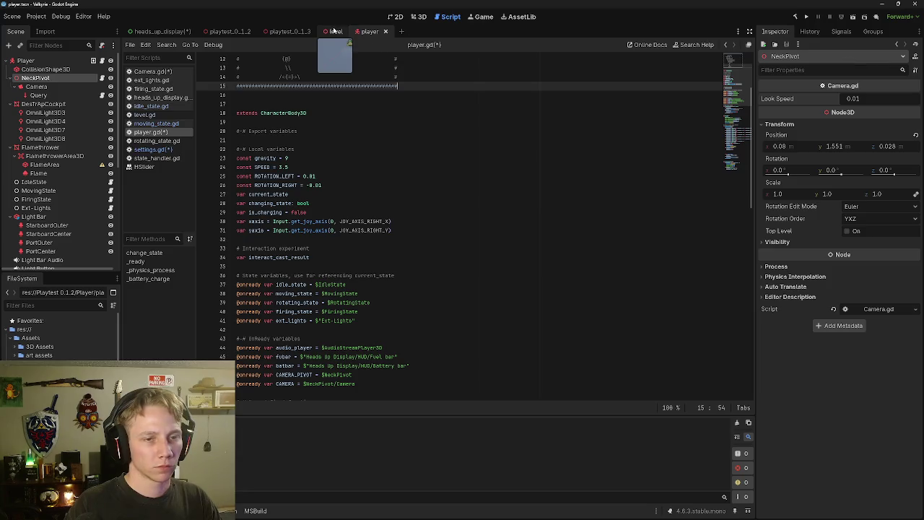
click(159, 31)
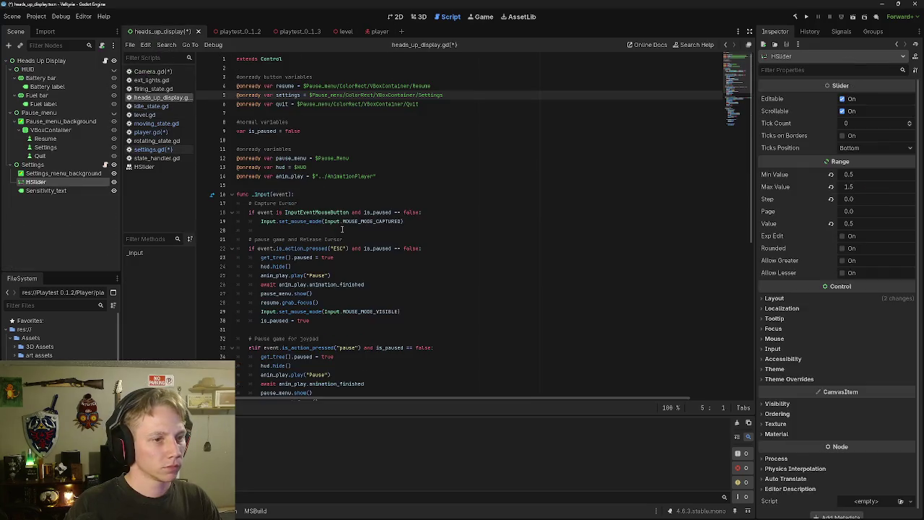
click(151, 149)
key(BackSpace)
key(BackSpace)
key(BackSpace)
text(LOOK_SPEED)
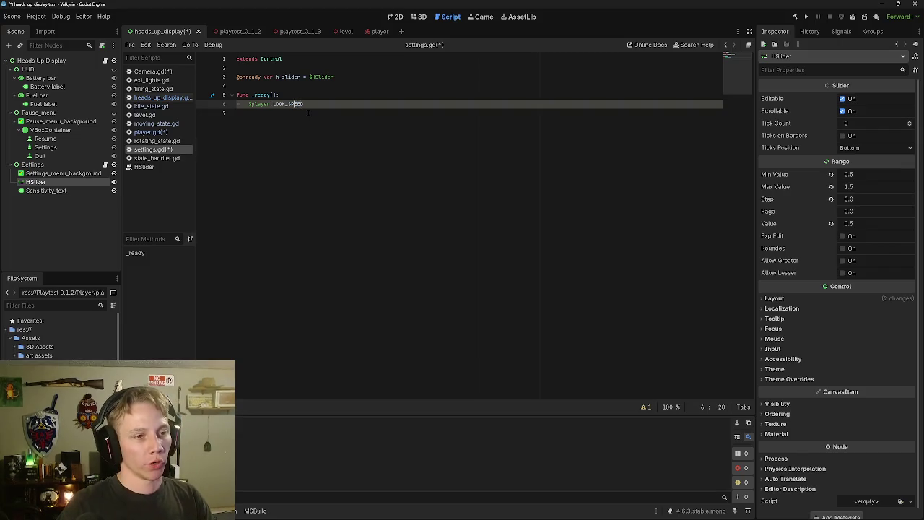
key(Left)
key(Left)
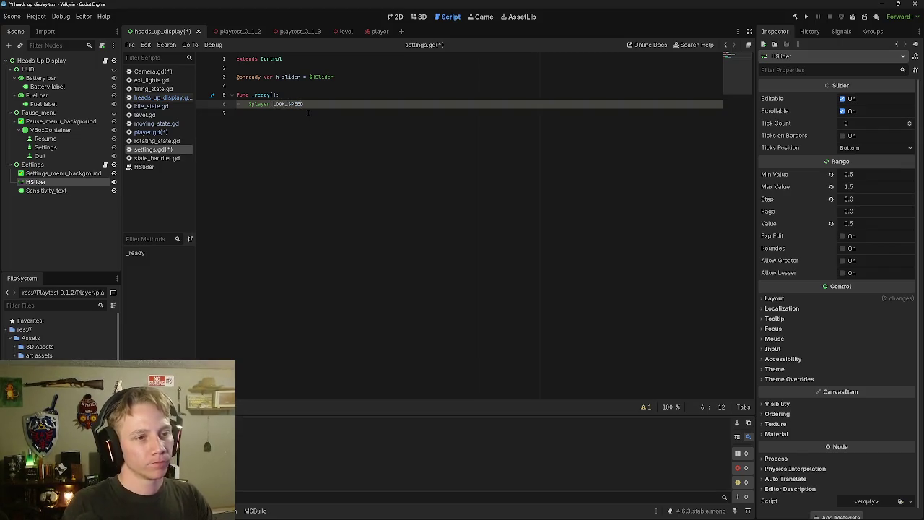